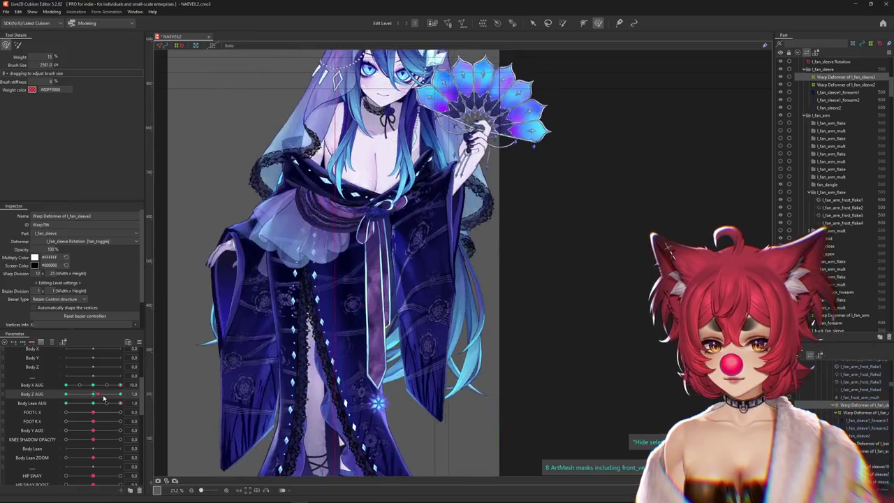
Push the sleeve's upper warp area upward and switch to Edit Level 2 at Body Z AUG 0
{"action": "left_click_drag", "start_coordinate": [363, 335], "coordinate": [399, 329]}
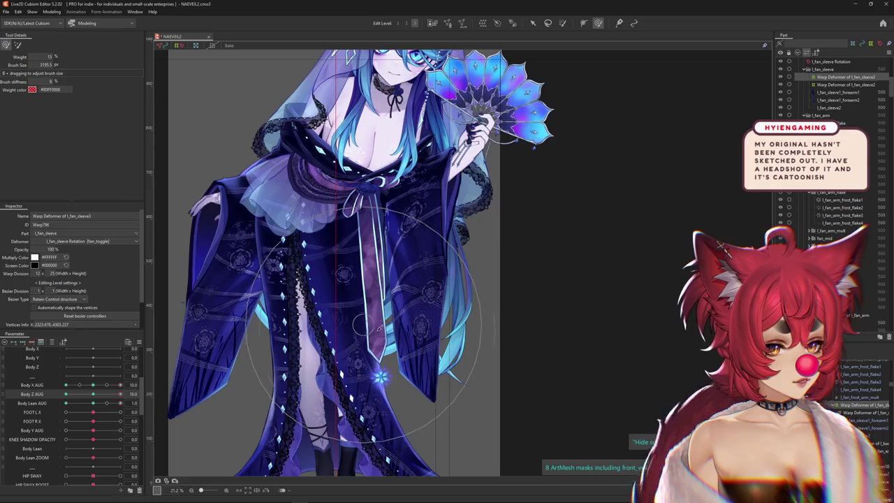
{"action": "left_click", "coordinate": [408, 24]}
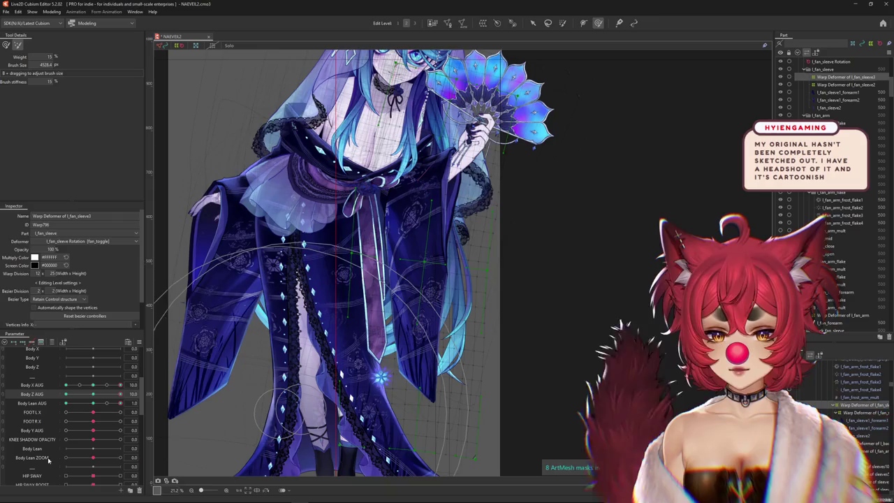
{"action": "left_click", "coordinate": [92, 395]}
Test the sleeve across Body Z AUG -10, 0 and 10, also previewing the Body Lean AUG sway
{"action": "left_click_drag", "start_coordinate": [90, 400], "coordinate": [65, 395]}
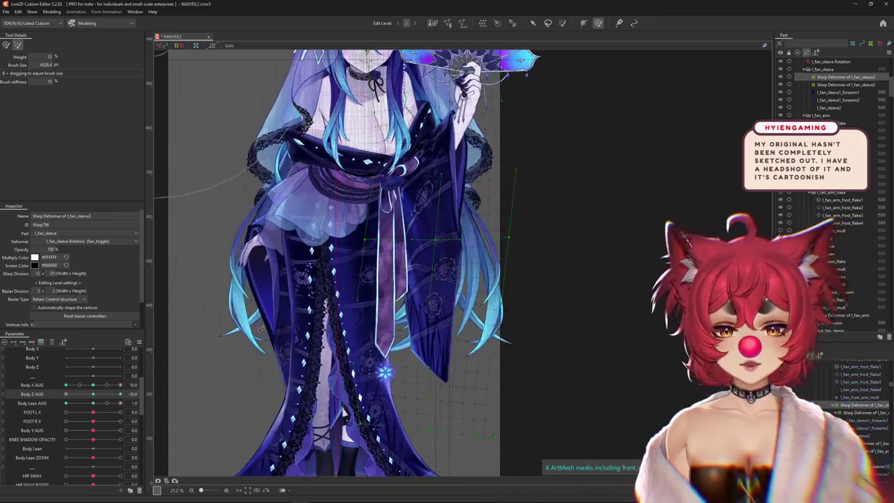
{"action": "left_click", "coordinate": [93, 395]}
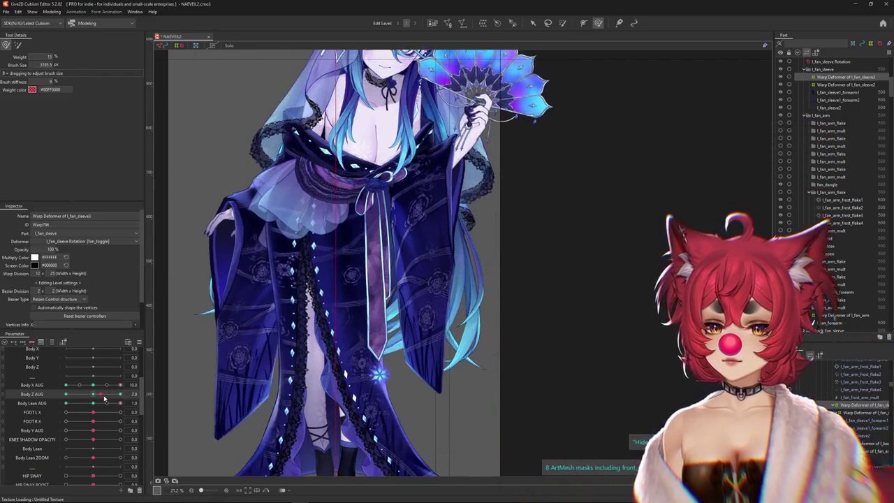
{"action": "left_click_drag", "start_coordinate": [93, 394], "coordinate": [120, 394]}
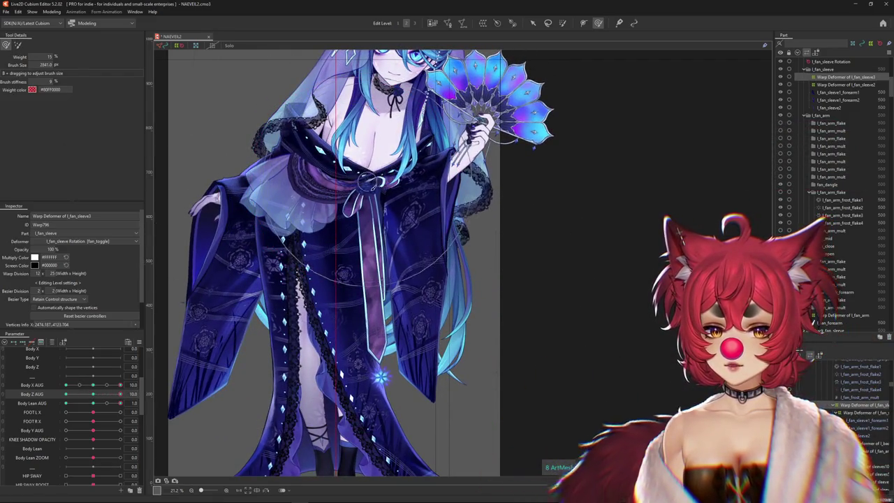
{"action": "left_click_drag", "start_coordinate": [81, 405], "coordinate": [338, 219]}
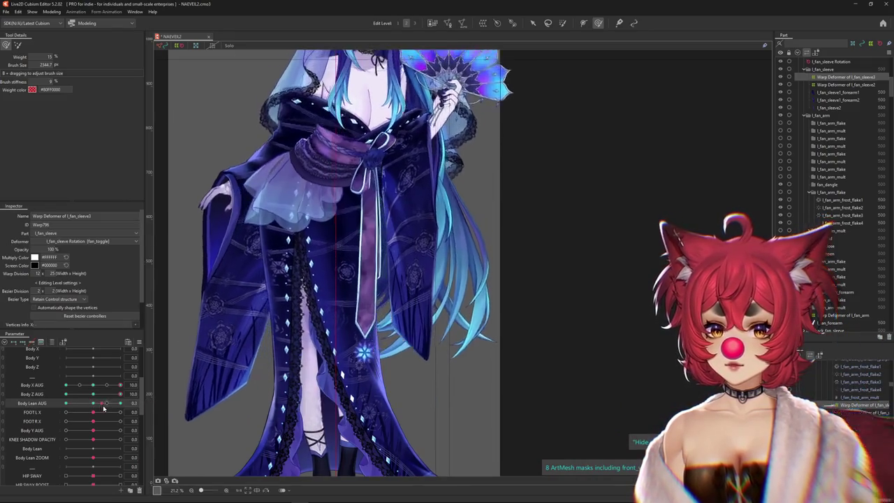
{"action": "left_click", "coordinate": [94, 395]}
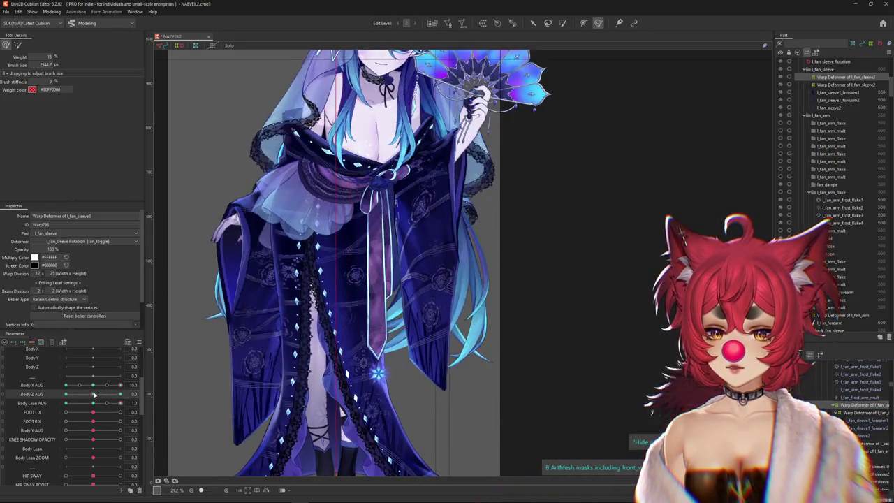
{"action": "left_click_drag", "start_coordinate": [93, 394], "coordinate": [66, 394]}
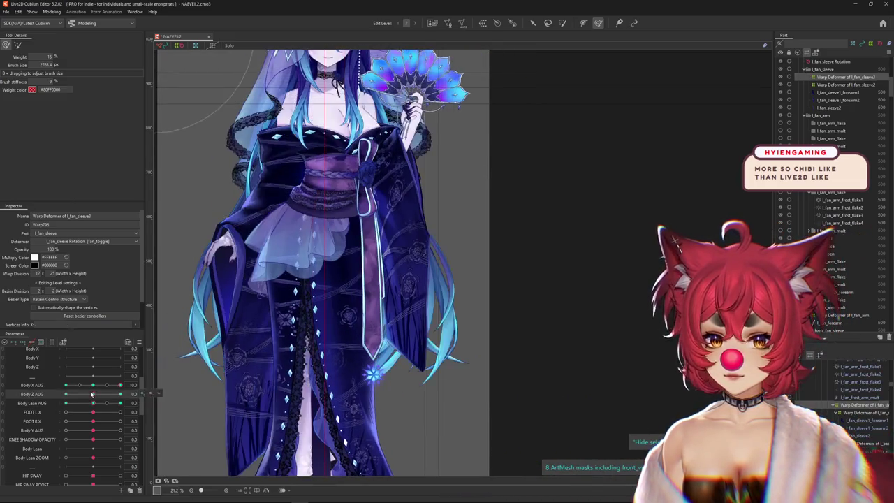
At Body Z AUG -10, reshape the sleeve near the skirt and push the lower sleeve rightward
{"action": "mouse_move", "coordinate": [66, 395]}
{"action": "left_mouse_down"}
{"action": "mouse_move", "coordinate": [120, 404]}
{"action": "mouse_move", "coordinate": [95, 405]}
{"action": "left_mouse_up"}
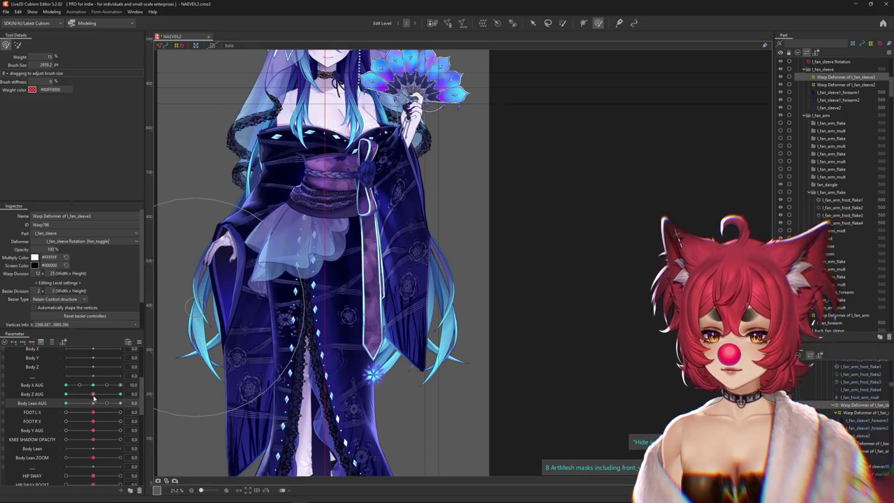
{"action": "left_click_drag", "start_coordinate": [94, 395], "coordinate": [66, 394]}
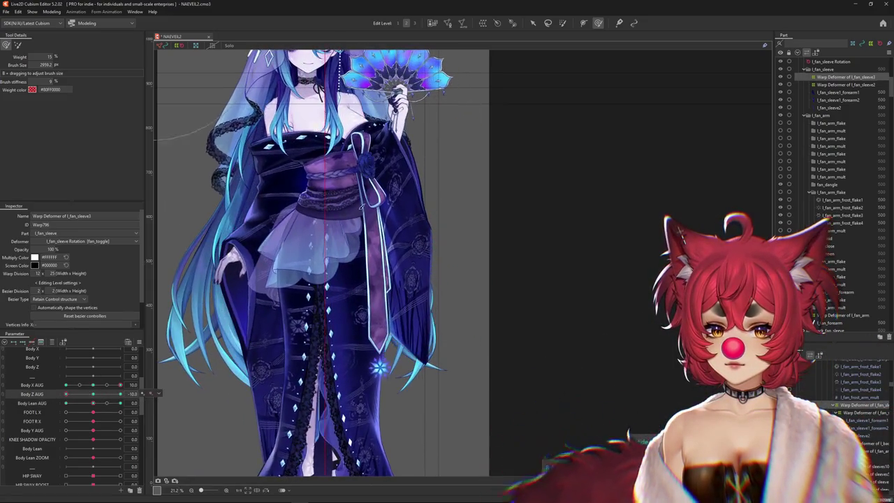
{"action": "left_click_drag", "start_coordinate": [164, 370], "coordinate": [287, 304]}
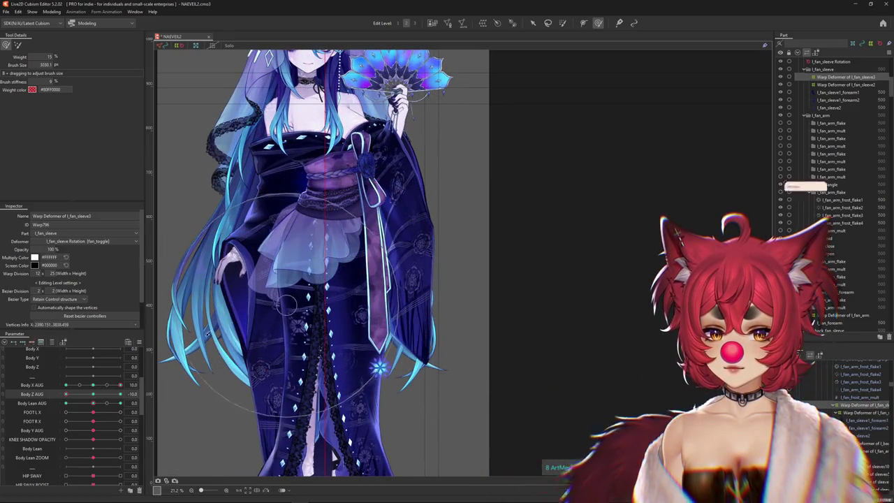
{"action": "left_click_drag", "start_coordinate": [66, 394], "coordinate": [131, 395]}
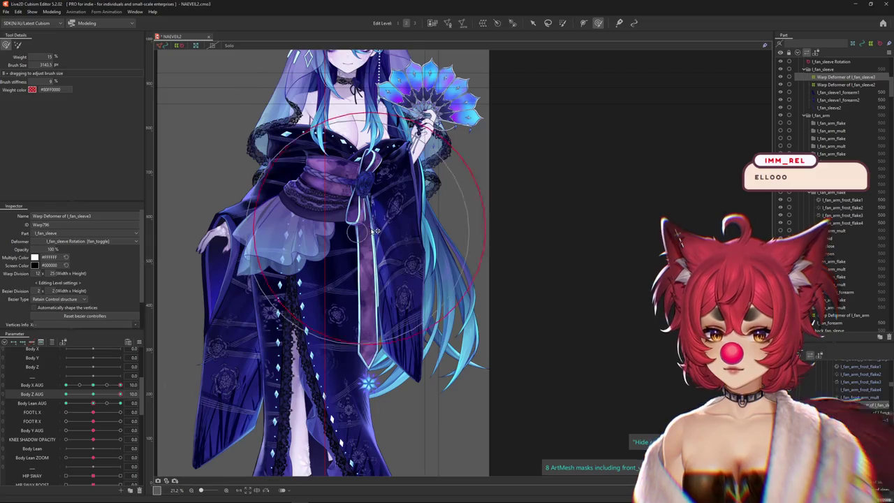
{"action": "left_click_drag", "start_coordinate": [376, 230], "coordinate": [332, 310]}
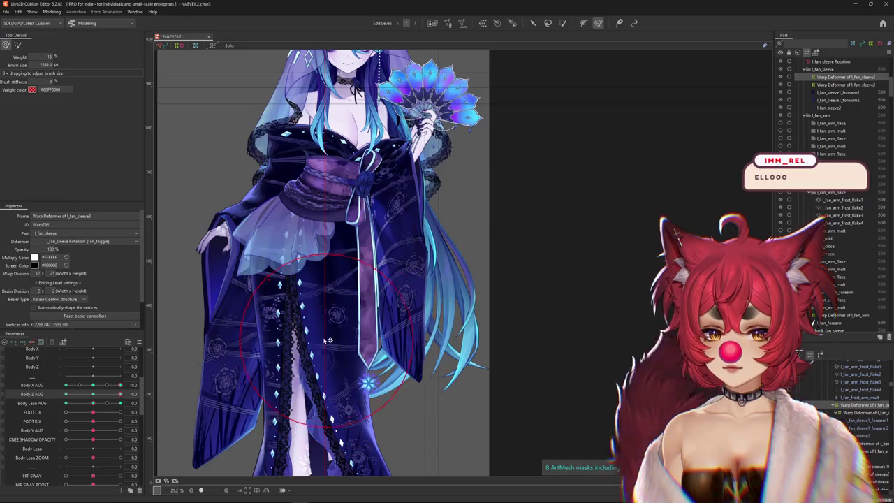
{"action": "left_click_drag", "start_coordinate": [328, 340], "coordinate": [426, 321]}
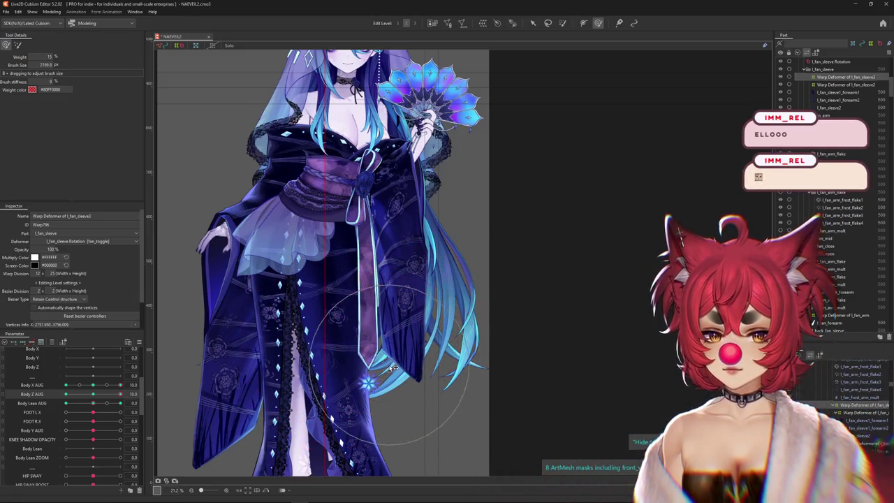
Recheck Body Z AUG -10 and 10 while resizing the Deform Brush to about 2606 px
{"action": "left_click", "coordinate": [90, 396]}
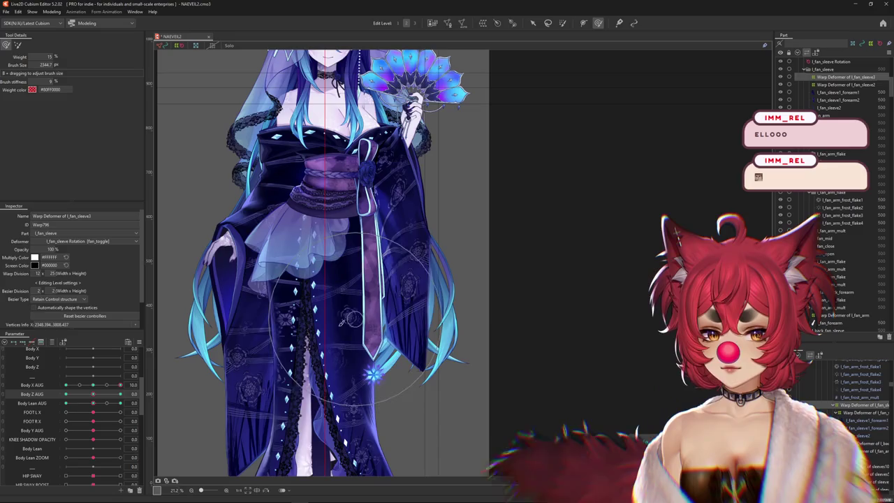
{"action": "left_click_drag", "start_coordinate": [93, 395], "coordinate": [66, 394]}
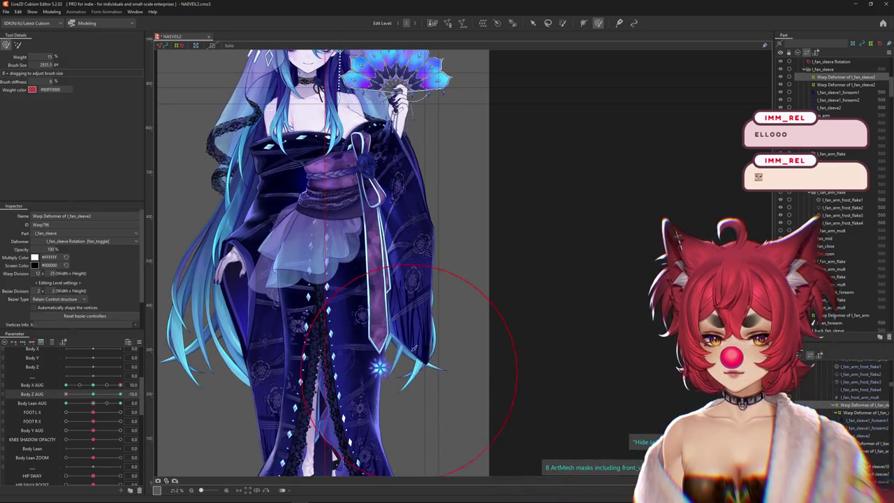
{"action": "left_click_drag", "start_coordinate": [411, 290], "coordinate": [489, 293]}
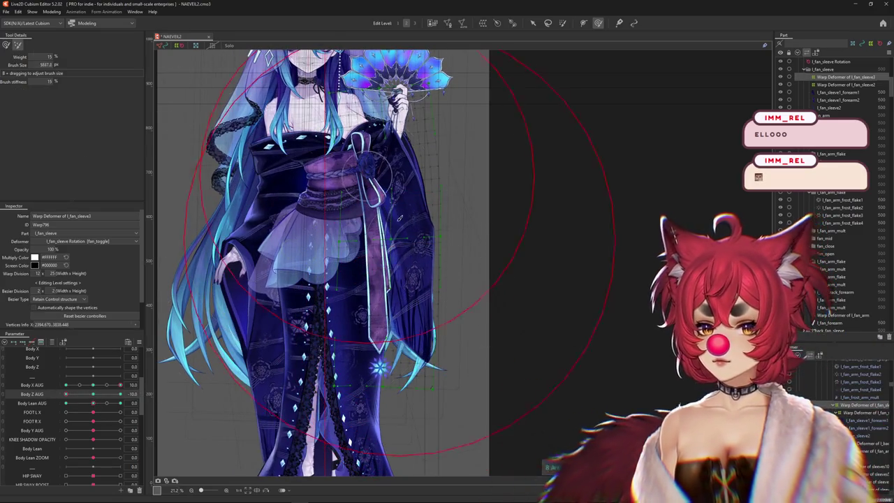
{"action": "left_click_drag", "start_coordinate": [101, 396], "coordinate": [121, 394]}
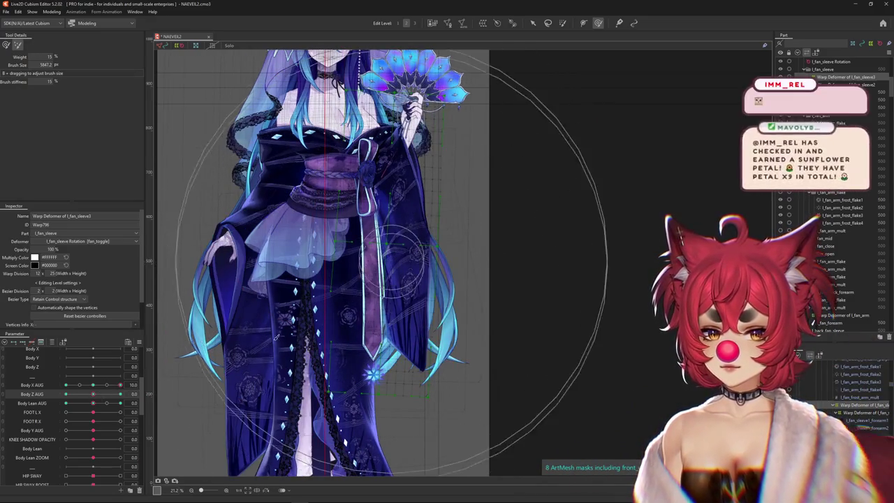
{"action": "mouse_move", "coordinate": [357, 210]}
{"action": "left_mouse_down"}
{"action": "mouse_move", "coordinate": [347, 220]}
{"action": "mouse_move", "coordinate": [181, 155]}
{"action": "left_mouse_up"}
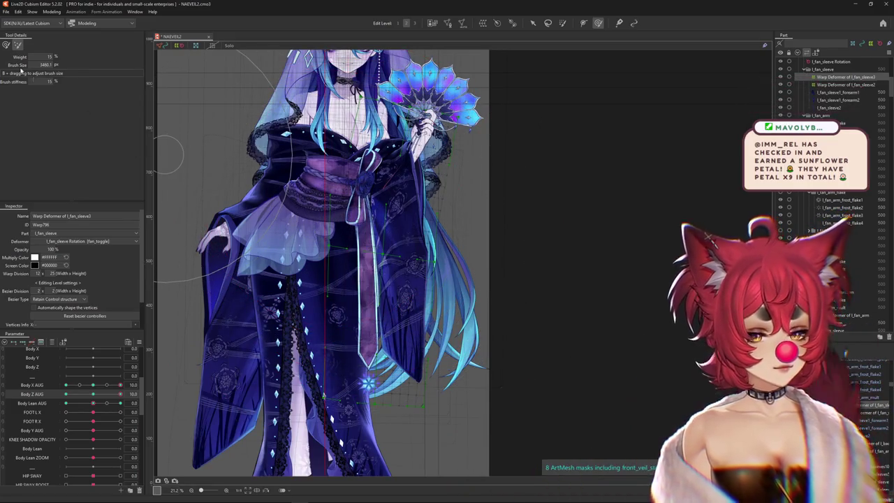
{"action": "mouse_move", "coordinate": [120, 394]}
{"action": "left_mouse_down"}
{"action": "mouse_move", "coordinate": [63, 394]}
{"action": "mouse_move", "coordinate": [121, 394]}
{"action": "mouse_move", "coordinate": [94, 404]}
{"action": "left_mouse_up"}
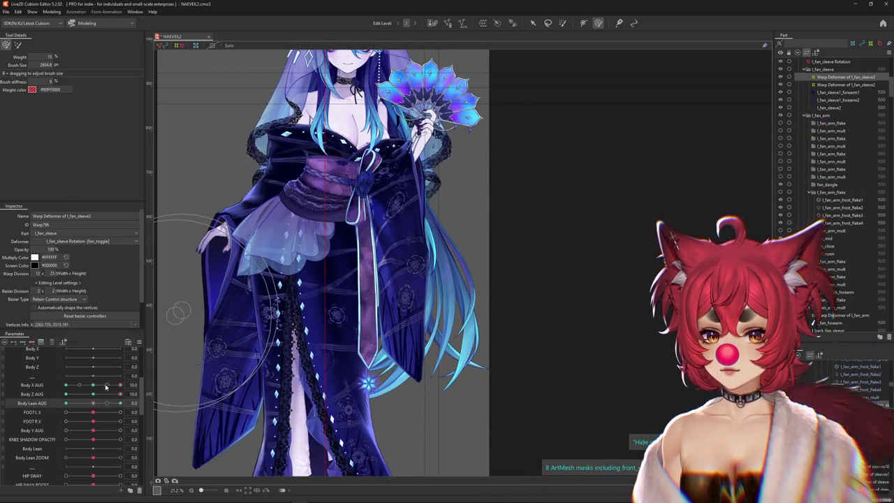
Preview the body turn by moving Body Z AUG through 0, -10 and 10
{"action": "left_click", "coordinate": [93, 394]}
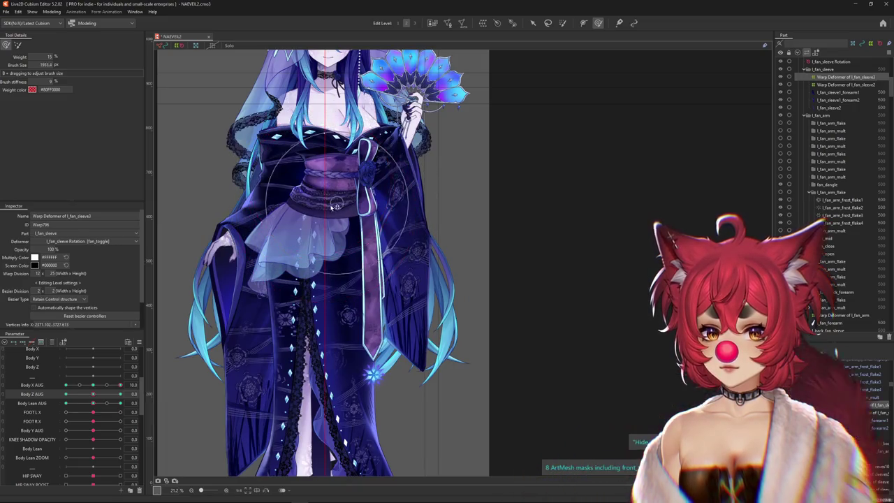
{"action": "left_click_drag", "start_coordinate": [96, 393], "coordinate": [66, 394]}
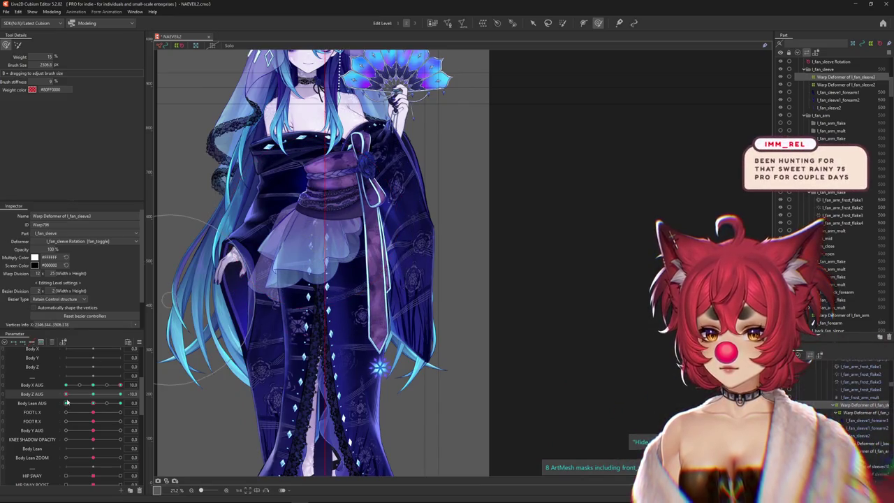
{"action": "mouse_move", "coordinate": [65, 394]}
{"action": "left_mouse_down"}
{"action": "mouse_move", "coordinate": [100, 397]}
{"action": "mouse_move", "coordinate": [59, 412]}
{"action": "left_mouse_up"}
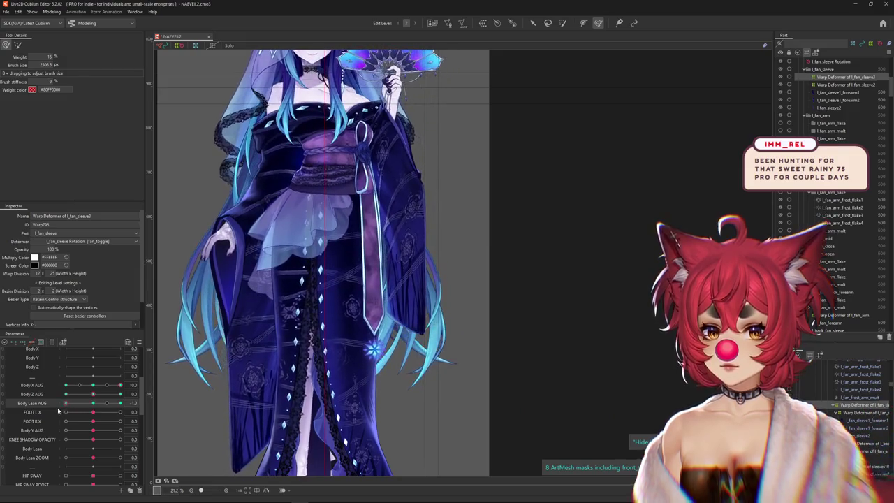
{"action": "left_click", "coordinate": [129, 394]}
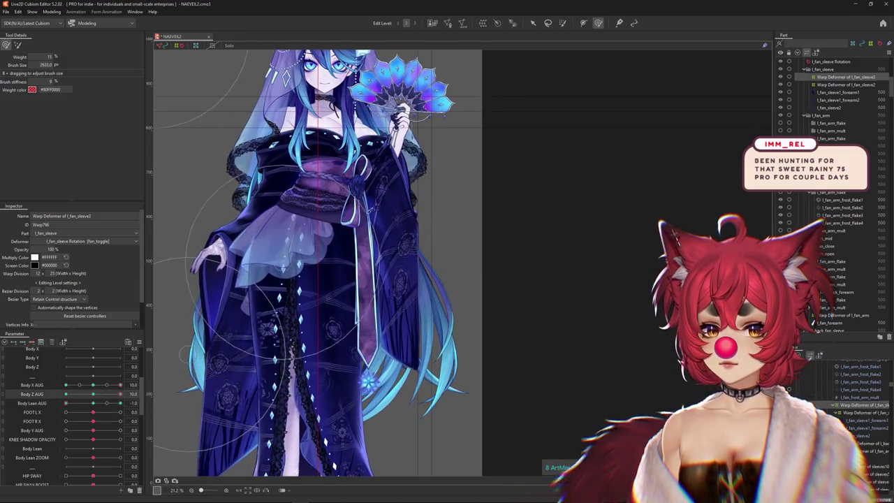
Resize the Deform Brush and reshape the upper, right and lower sleeve at Body Z AUG 10
{"action": "left_click_drag", "start_coordinate": [377, 183], "coordinate": [404, 183]}
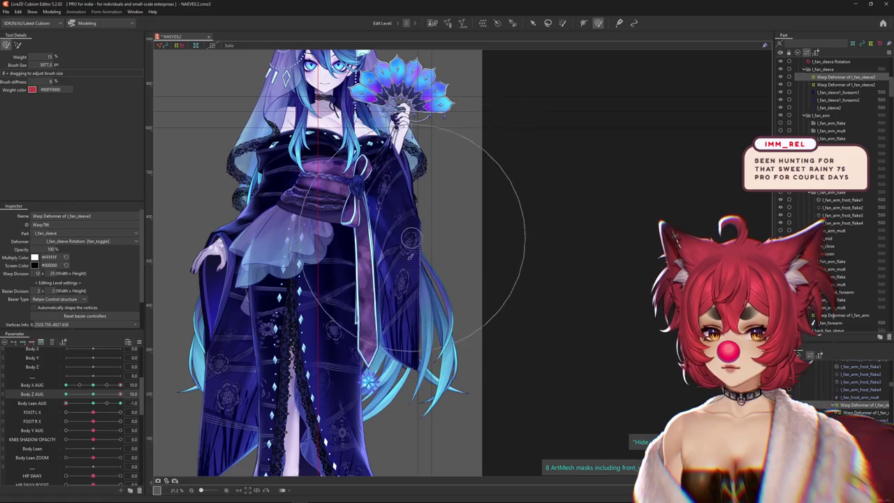
{"action": "left_click_drag", "start_coordinate": [447, 188], "coordinate": [417, 185]}
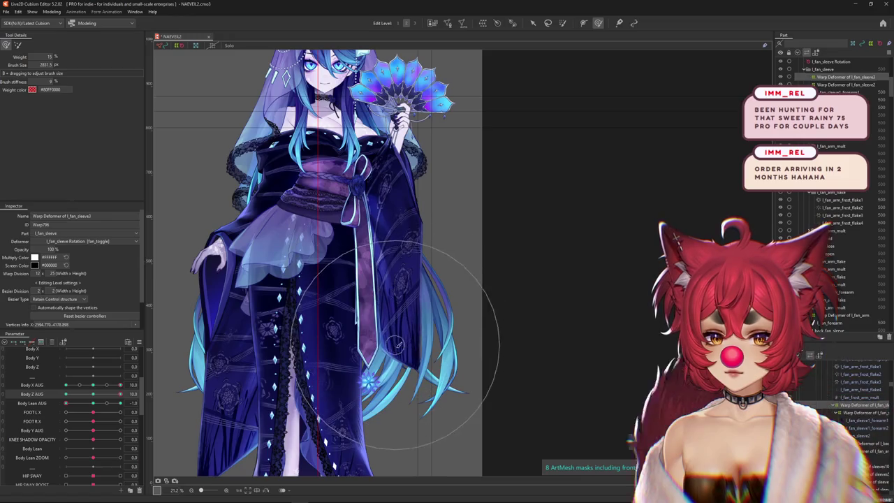
{"action": "left_click_drag", "start_coordinate": [396, 345], "coordinate": [423, 195]}
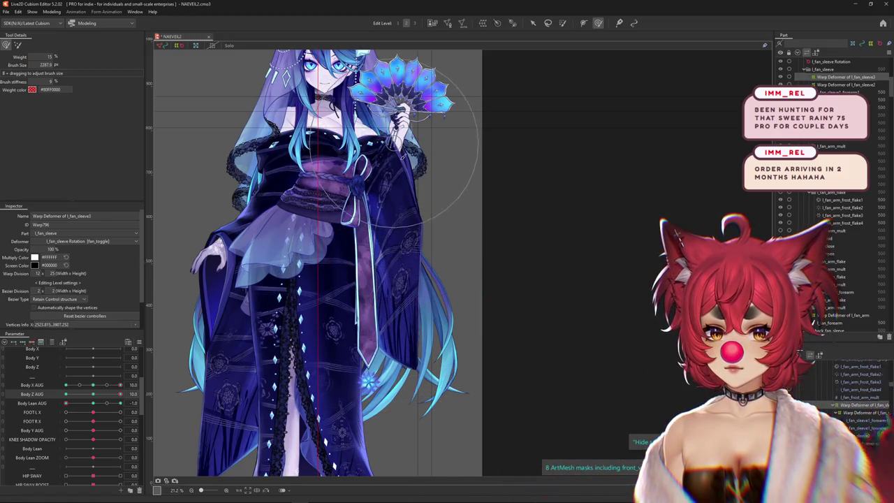
{"action": "left_click_drag", "start_coordinate": [397, 134], "coordinate": [425, 210]}
{"action": "left_click_drag", "start_coordinate": [97, 397], "coordinate": [92, 396]}
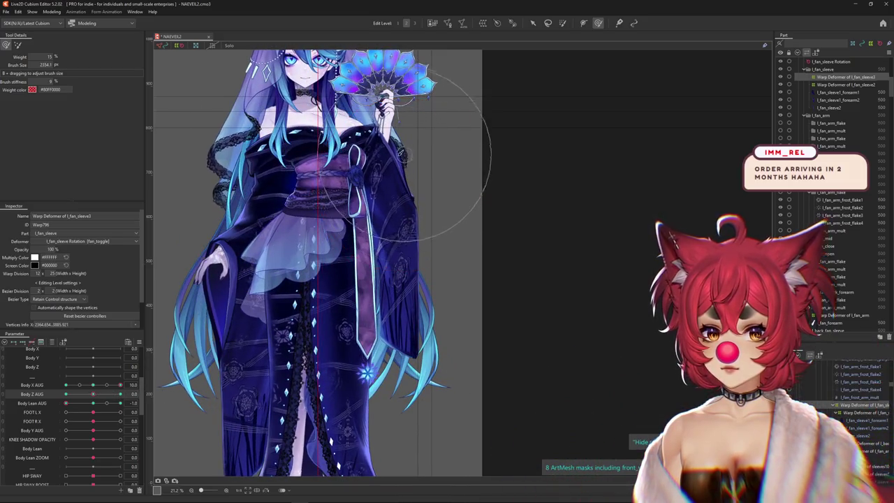
{"action": "left_click_drag", "start_coordinate": [433, 237], "coordinate": [390, 317]}
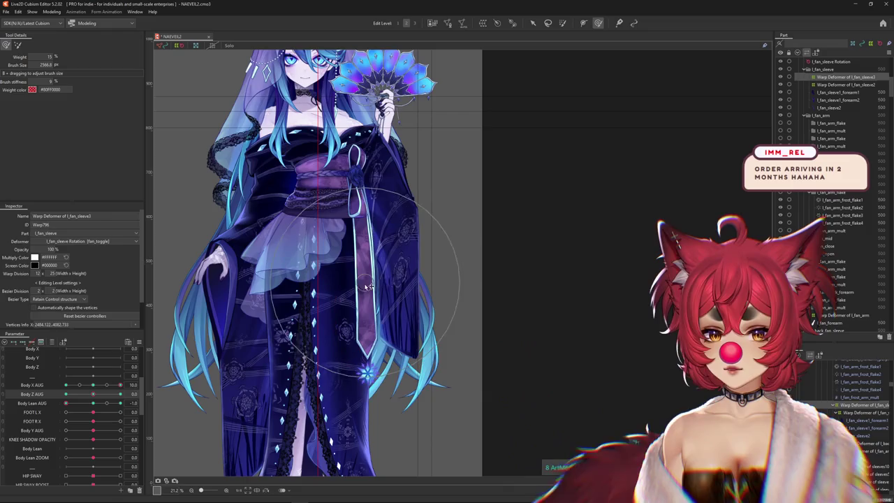
{"action": "scroll", "coordinate": [395, 199], "scroll_direction": "up", "scroll_amount": 5}
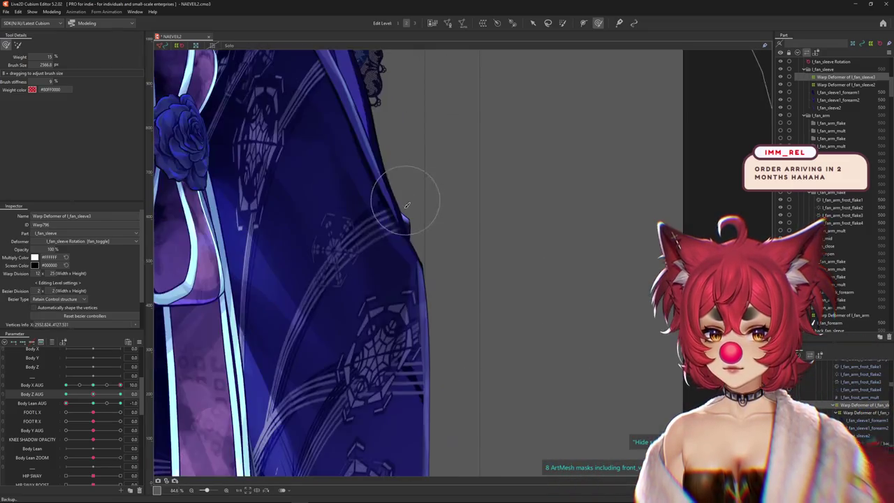
Set Body Lean AUG to -1 and reshape the sleeve warp over the obi
{"action": "scroll", "coordinate": [398, 224], "scroll_direction": "down", "scroll_amount": 4}
{"action": "left_click_drag", "start_coordinate": [92, 404], "coordinate": [66, 403]}
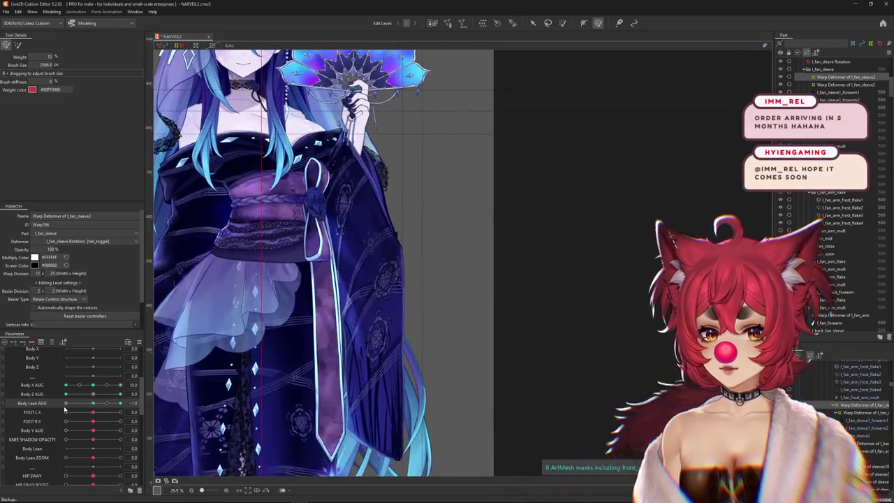
{"action": "mouse_move", "coordinate": [424, 237]}
{"action": "left_mouse_down"}
{"action": "mouse_move", "coordinate": [296, 230]}
{"action": "mouse_move", "coordinate": [292, 196]}
{"action": "left_mouse_up"}
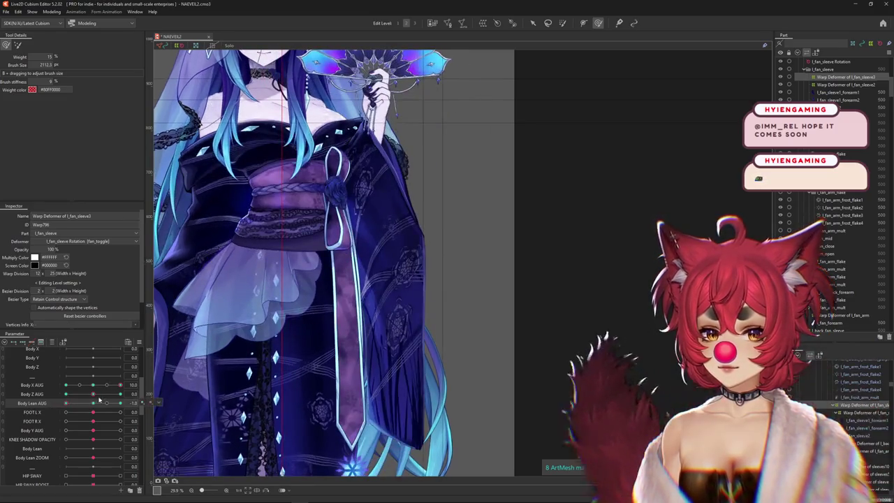
Reshape the sleeve near the obi at Body Z AUG 10, then switch to -10 with a larger brush
{"action": "left_click_drag", "start_coordinate": [93, 394], "coordinate": [120, 394]}
{"action": "left_click_drag", "start_coordinate": [328, 305], "coordinate": [316, 203]}
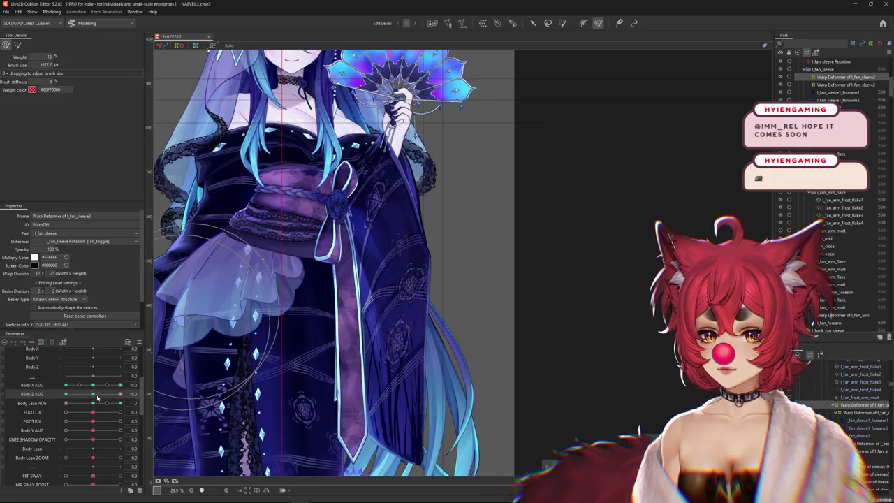
{"action": "left_click", "coordinate": [66, 395]}
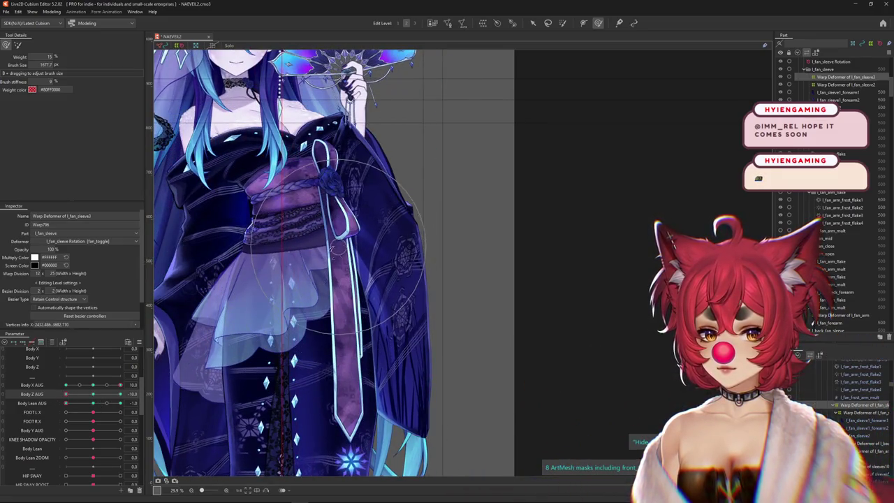
{"action": "left_click_drag", "start_coordinate": [308, 197], "coordinate": [396, 395]}
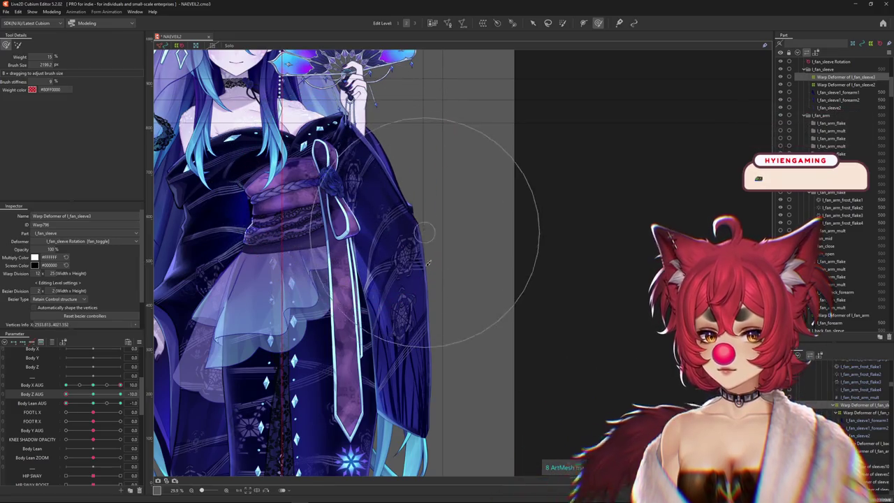
{"action": "scroll", "coordinate": [856, 413], "scroll_direction": "up", "scroll_amount": 2}
{"action": "left_click", "coordinate": [856, 405]}
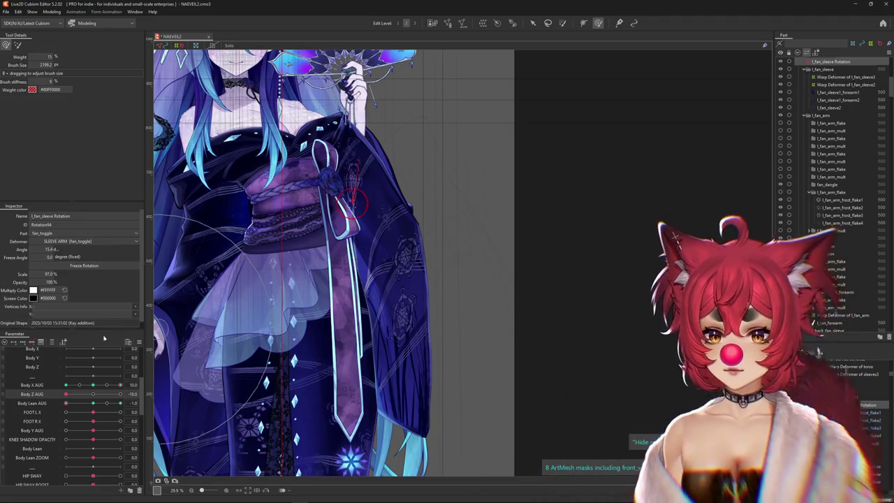
Filter parameters to the l_fan_sleeve Rotation keys and preview Body X AUG 10 and Body Lean AUG
{"action": "left_click", "coordinate": [53, 342]}
{"action": "left_click", "coordinate": [532, 24]}
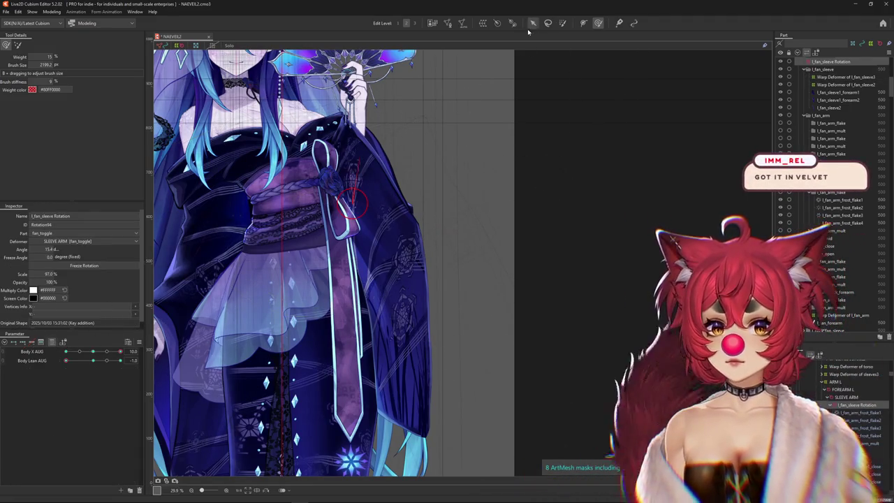
{"action": "left_click", "coordinate": [93, 352]}
{"action": "left_click_drag", "start_coordinate": [93, 352], "coordinate": [122, 361]}
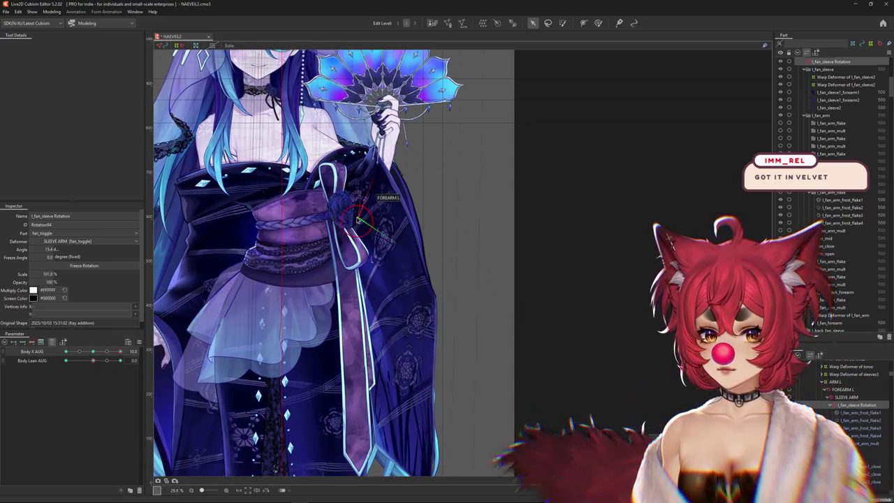
{"action": "left_click_drag", "start_coordinate": [353, 209], "coordinate": [364, 221]}
{"action": "mouse_move", "coordinate": [107, 360]}
{"action": "left_mouse_down"}
{"action": "mouse_move", "coordinate": [132, 362]}
{"action": "mouse_move", "coordinate": [86, 361]}
{"action": "left_mouse_up"}
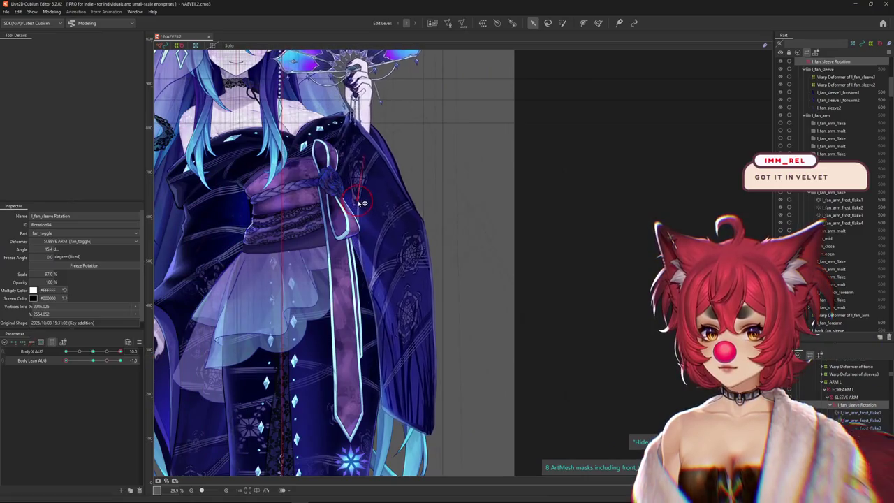
{"action": "left_click", "coordinate": [92, 362]}
{"action": "left_click_drag", "start_coordinate": [92, 361], "coordinate": [90, 362]}
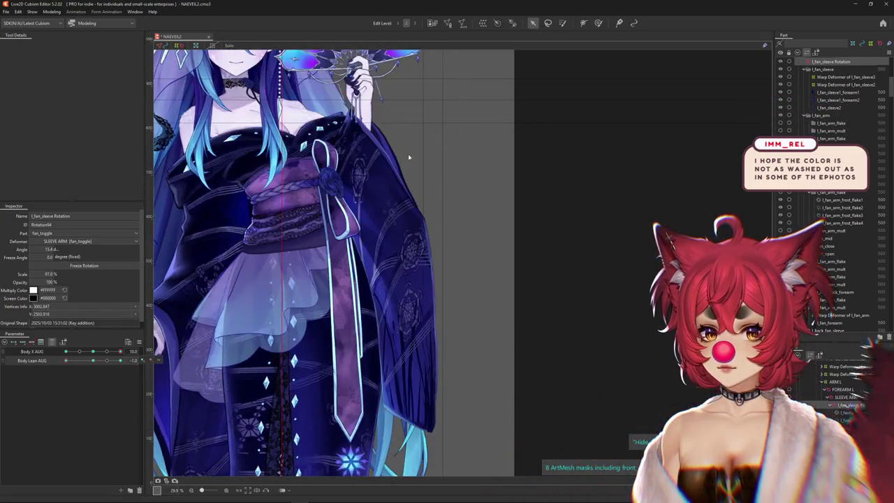
Rotate the fan sleeve toward the body, then slightly down-left at Body X AUG 10, Body Lean AUG 1
{"action": "left_click_drag", "start_coordinate": [405, 165], "coordinate": [363, 201]}
{"action": "left_click_drag", "start_coordinate": [91, 353], "coordinate": [93, 352]}
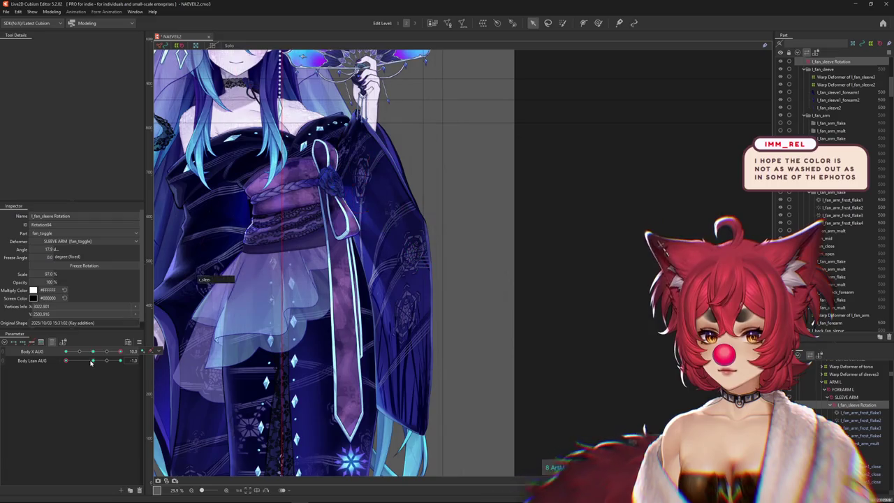
{"action": "left_click", "coordinate": [93, 353]}
{"action": "left_click", "coordinate": [93, 362]}
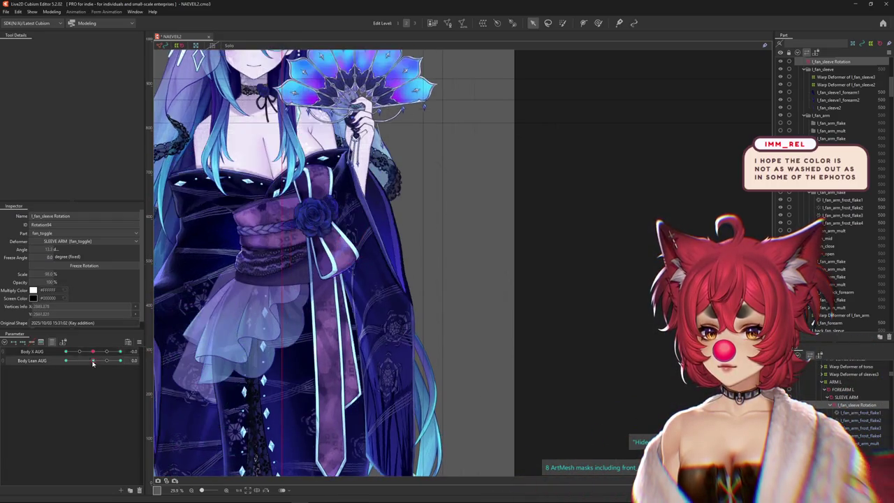
{"action": "right_click", "coordinate": [144, 352]}
{"action": "left_click", "coordinate": [106, 352]}
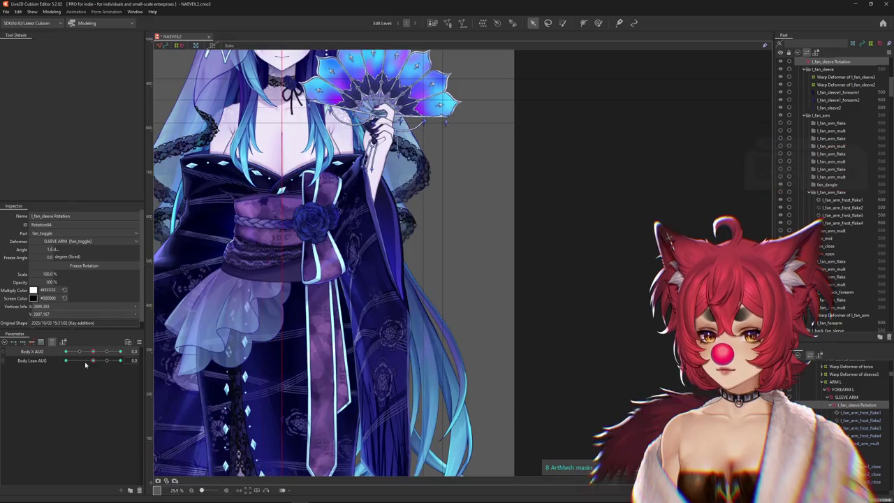
{"action": "left_click", "coordinate": [120, 360]}
{"action": "left_click", "coordinate": [120, 352]}
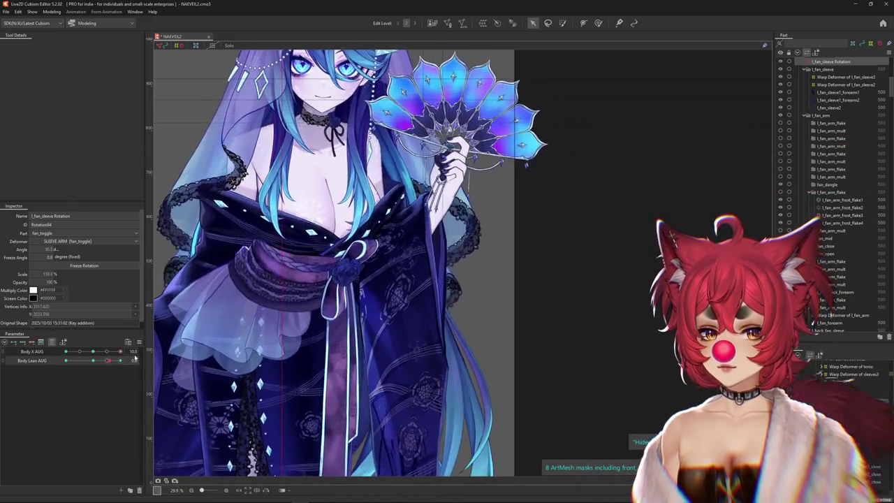
{"action": "left_click_drag", "start_coordinate": [415, 283], "coordinate": [411, 276]}
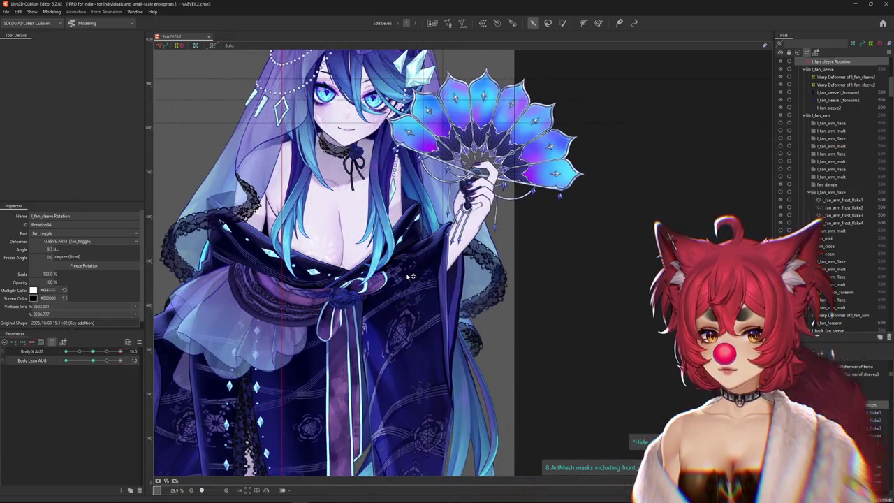
Rotate and shrink the fan sleeve for the backward-lean key form, then adjust it at Body X AUG 0
{"action": "left_click", "coordinate": [95, 360]}
{"action": "left_click", "coordinate": [66, 360]}
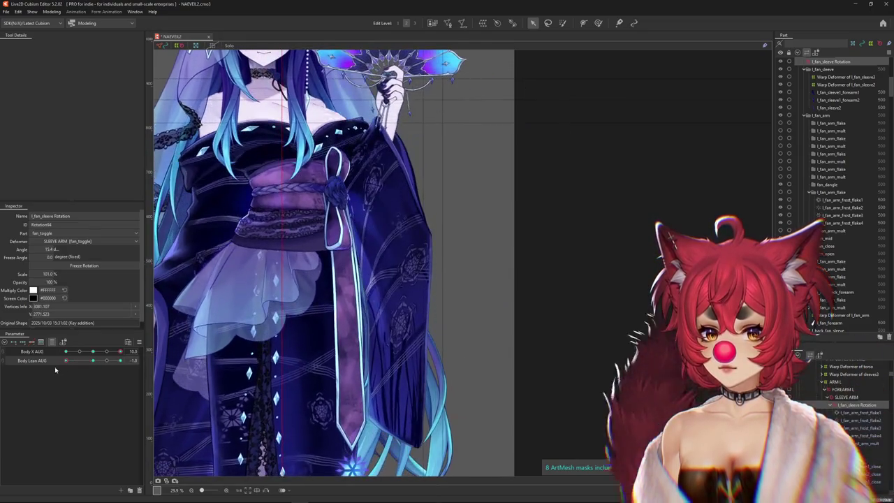
{"action": "left_click_drag", "start_coordinate": [345, 210], "coordinate": [376, 208]}
{"action": "left_click", "coordinate": [93, 351]}
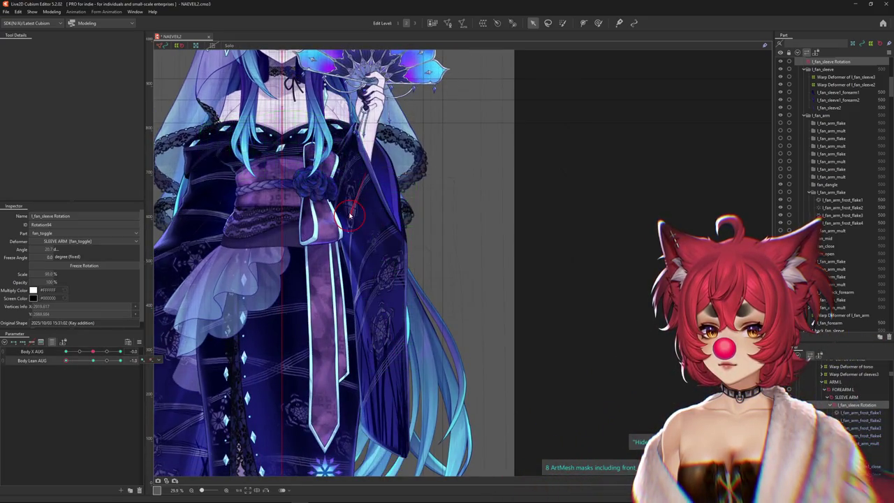
{"action": "left_click_drag", "start_coordinate": [356, 222], "coordinate": [358, 217]}
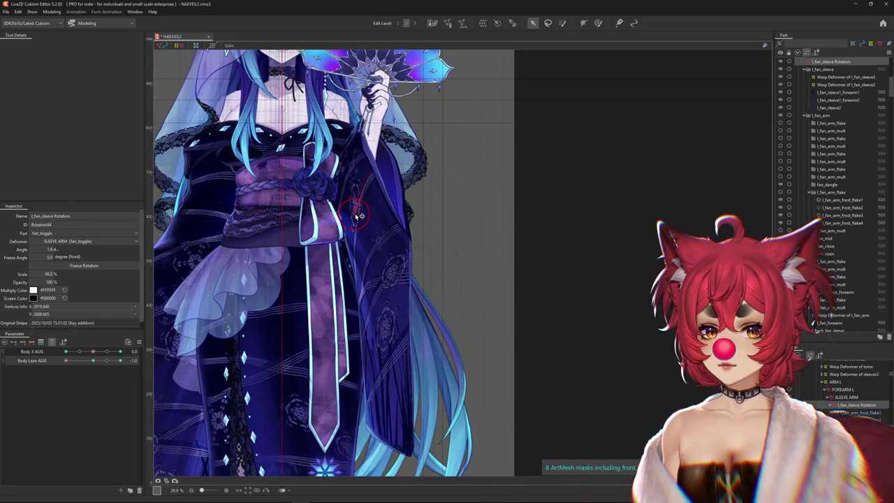
{"action": "left_click", "coordinate": [114, 360]}
Rotate the fan forearm slightly higher at Body Lean AUG 1.0, undoing unwanted changes
{"action": "key", "text": "ctrl+z"}
{"action": "left_click", "coordinate": [94, 361]}
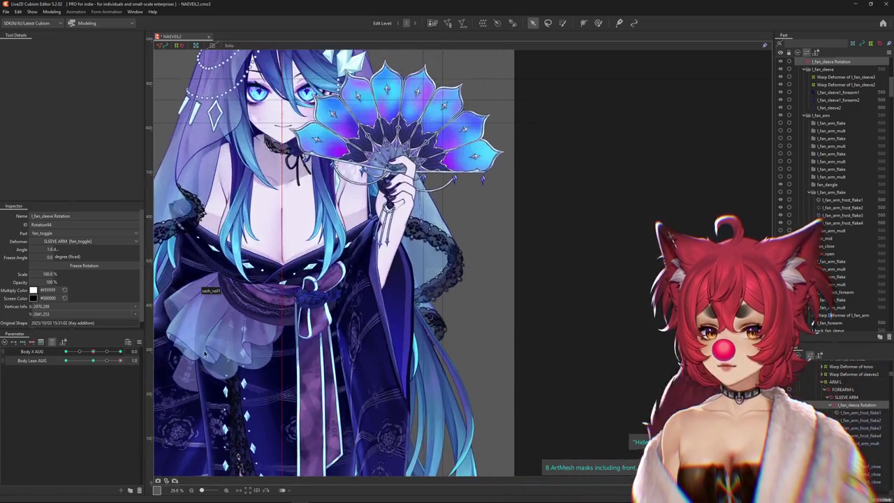
{"action": "left_click_drag", "start_coordinate": [94, 363], "coordinate": [363, 289]}
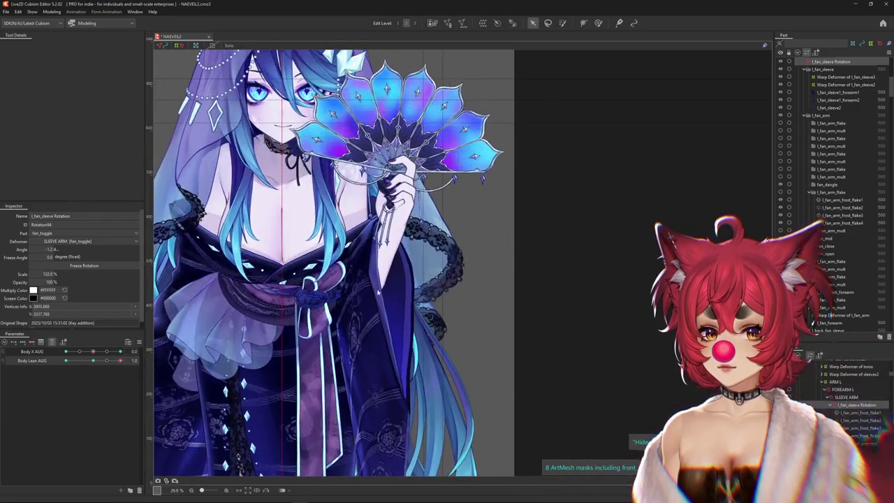
{"action": "key", "text": "ctrl+z"}
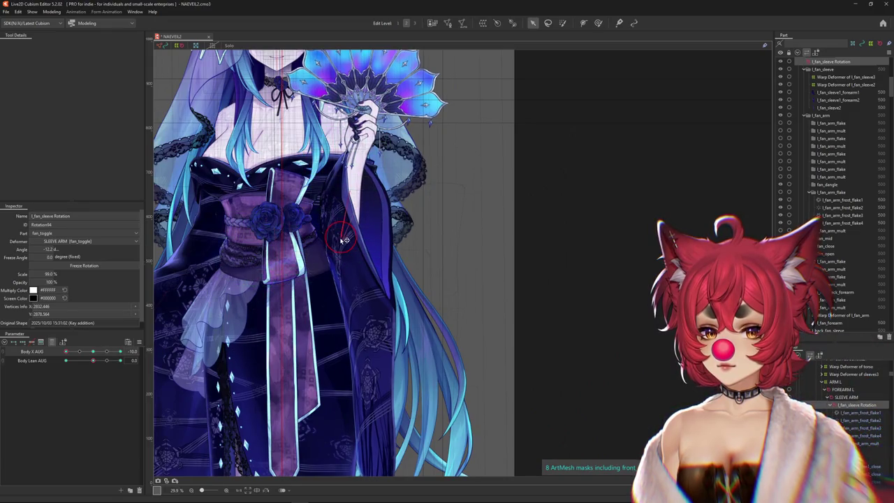
{"action": "left_click_drag", "start_coordinate": [344, 240], "coordinate": [346, 240]}
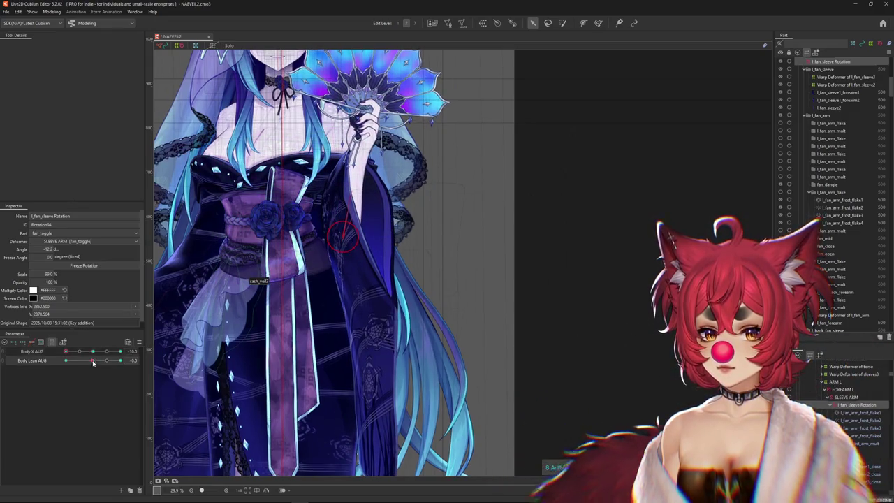
{"action": "left_click_drag", "start_coordinate": [93, 360], "coordinate": [96, 363]}
{"action": "key", "text": "ctrl+z"}
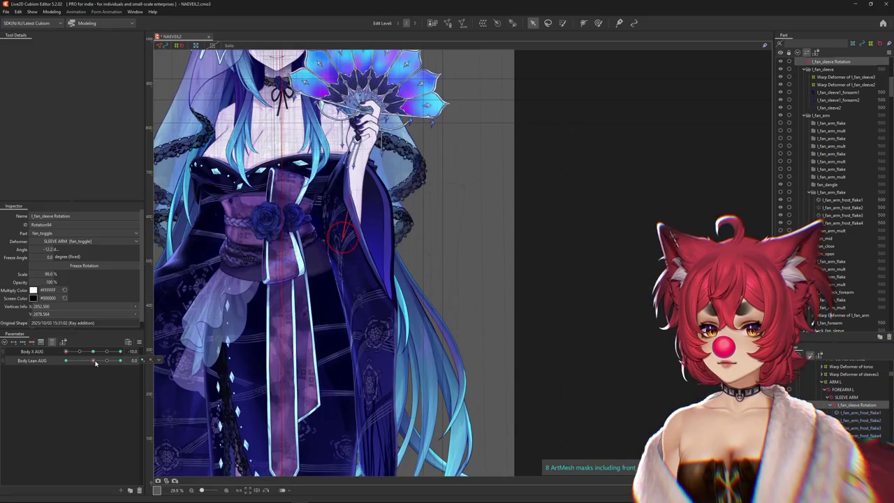
{"action": "mouse_move", "coordinate": [95, 363]}
{"action": "left_mouse_down"}
{"action": "mouse_move", "coordinate": [124, 357]}
{"action": "mouse_move", "coordinate": [45, 364]}
{"action": "mouse_move", "coordinate": [372, 207]}
{"action": "left_mouse_up"}
{"action": "left_click", "coordinate": [54, 12]}
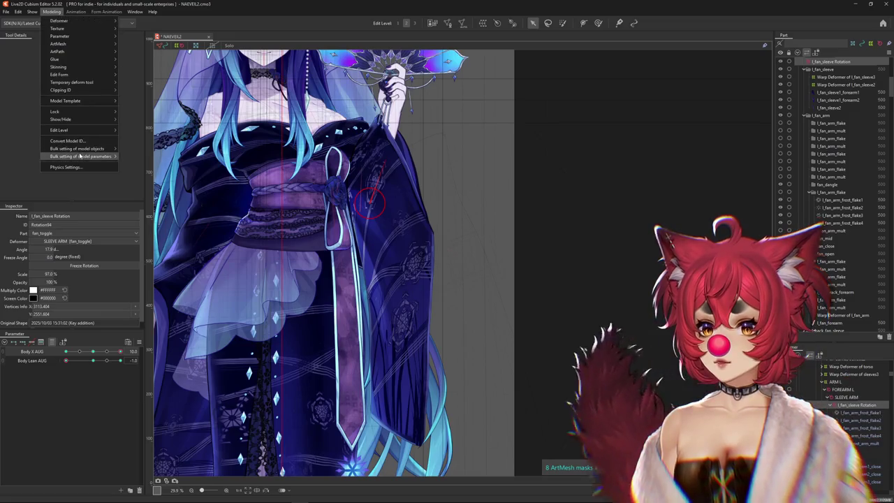
{"action": "left_click", "coordinate": [81, 166]}
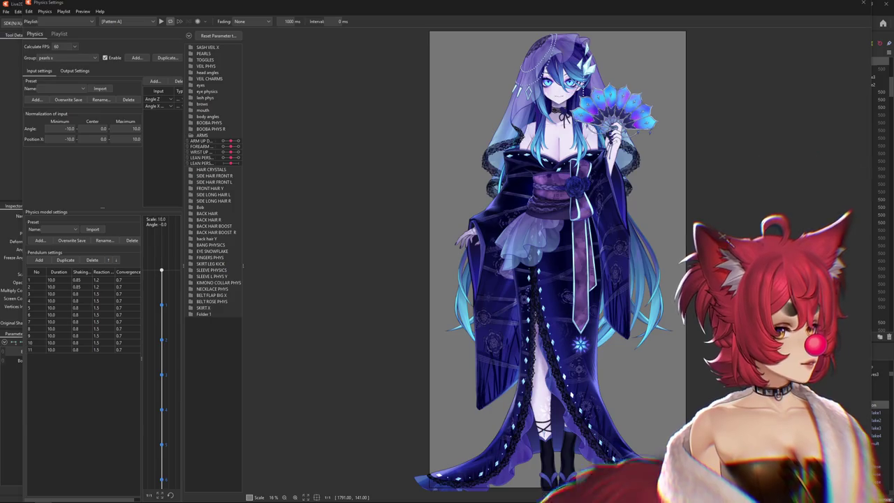
{"action": "left_click_drag", "start_coordinate": [872, 57], "coordinate": [435, 31]}
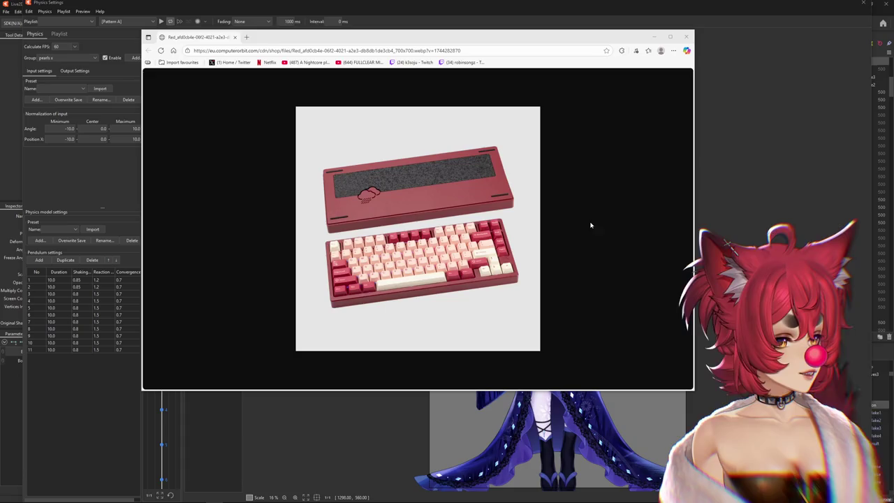
{"action": "left_click", "coordinate": [687, 37]}
{"action": "scroll", "coordinate": [606, 249], "scroll_direction": "up", "scroll_amount": 3}
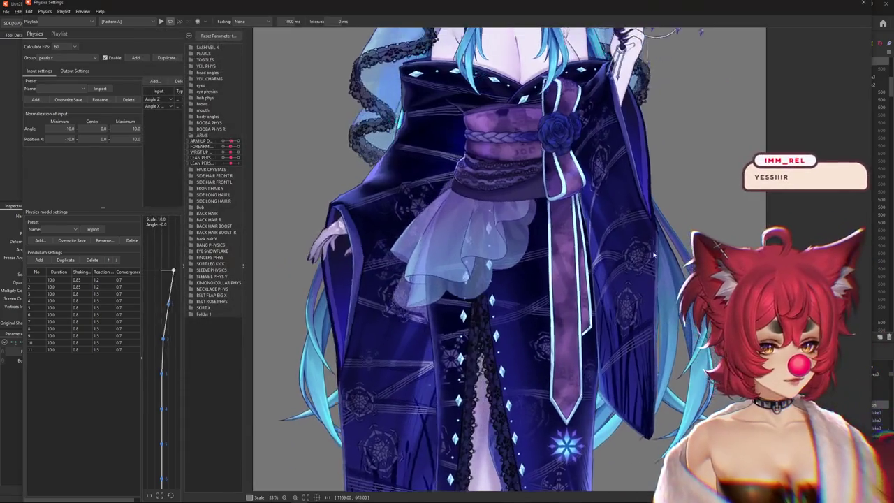
{"action": "scroll", "coordinate": [607, 250], "scroll_direction": "down", "scroll_amount": 3}
{"action": "scroll", "coordinate": [606, 250], "scroll_direction": "up", "scroll_amount": 1}
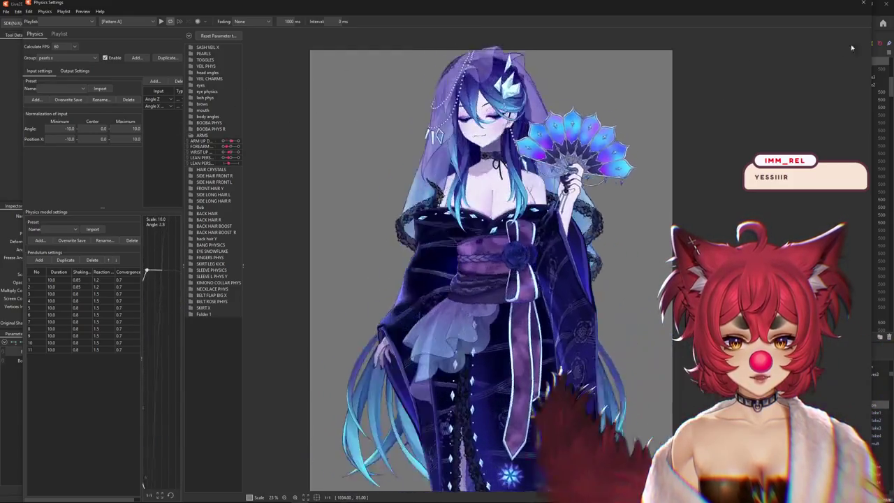
{"action": "scroll", "coordinate": [389, 266], "scroll_direction": "down", "scroll_amount": 5}
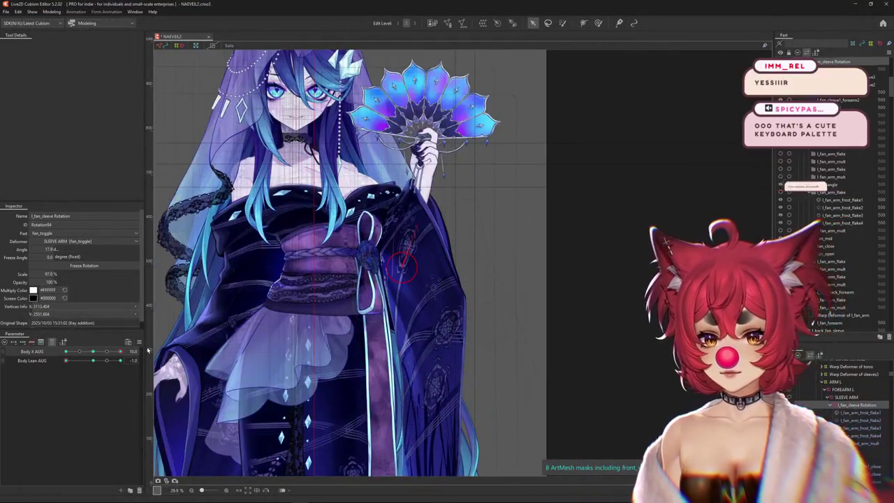
Select the r_sleeve1_forearm2 sleeve mesh from the objects stacked under the cursor
{"action": "left_click", "coordinate": [140, 342]}
{"action": "key", "text": "Escape"}
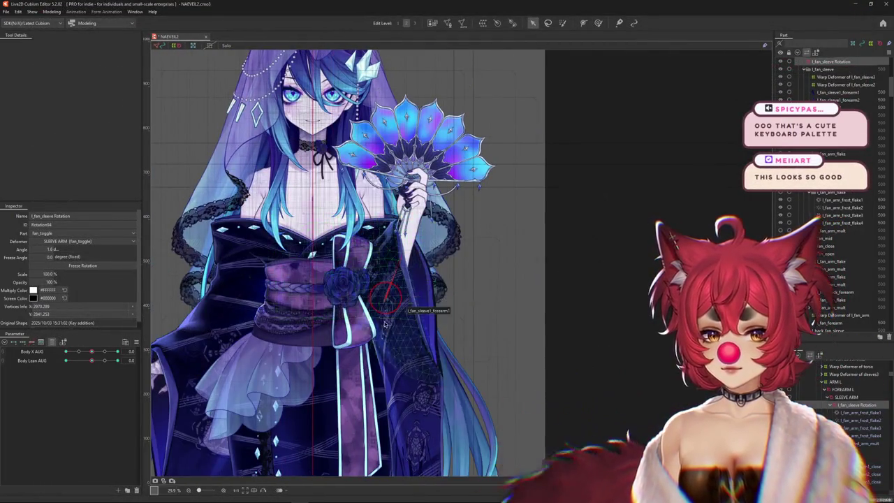
{"action": "scroll", "coordinate": [398, 332], "scroll_direction": "up", "scroll_amount": 3}
{"action": "right_click", "coordinate": [398, 332]}
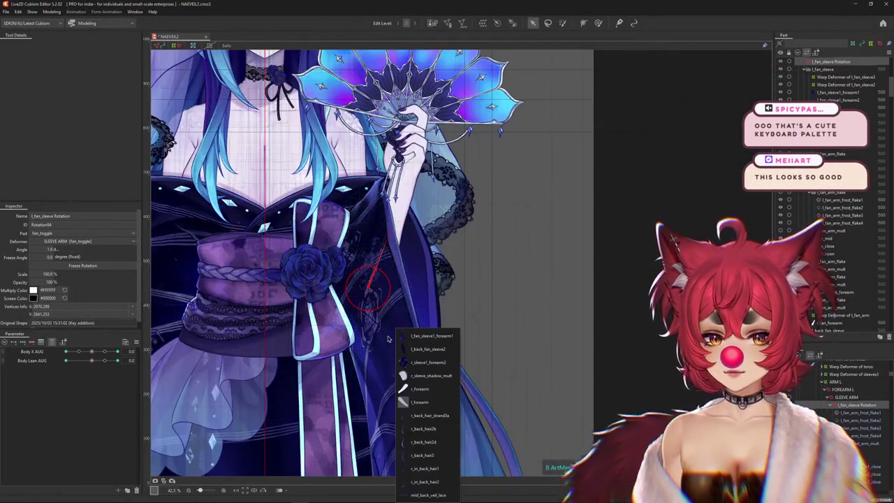
{"action": "left_click", "coordinate": [418, 362]}
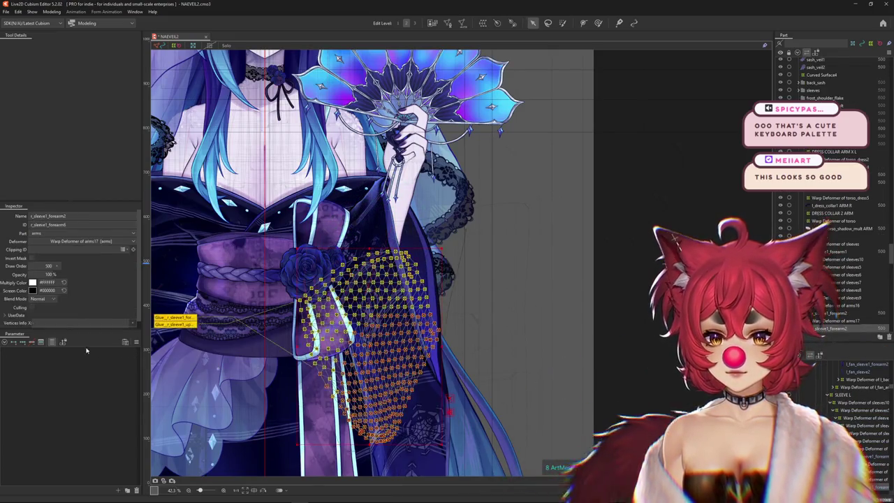
Turn Body X AUG to its extreme, hide the sleeve mesh, and show arms17 filtered to FAN ARM
{"action": "left_click", "coordinate": [50, 343]}
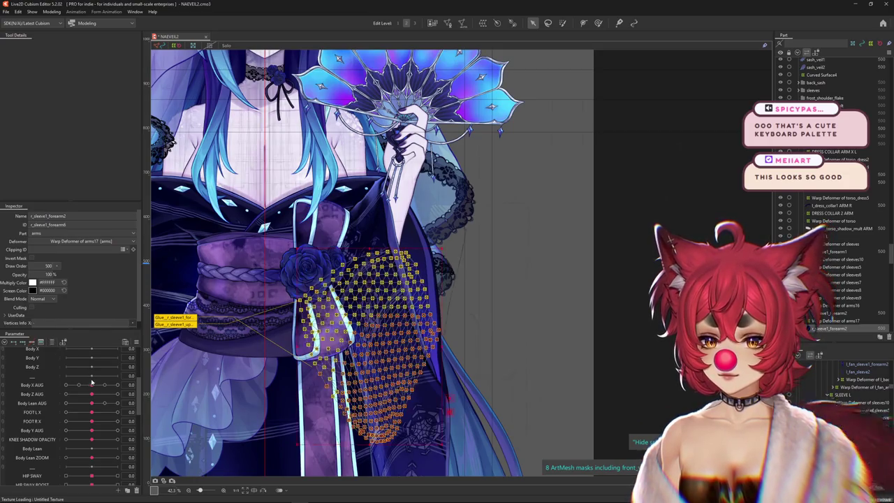
{"action": "mouse_move", "coordinate": [92, 385]}
{"action": "left_mouse_down"}
{"action": "mouse_move", "coordinate": [118, 385]}
{"action": "mouse_move", "coordinate": [24, 389]}
{"action": "left_mouse_up"}
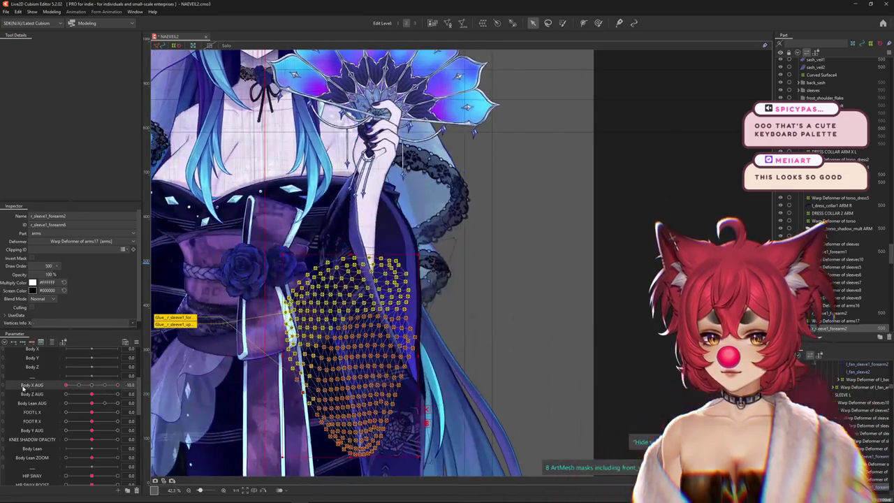
{"action": "key", "text": "Menu"}
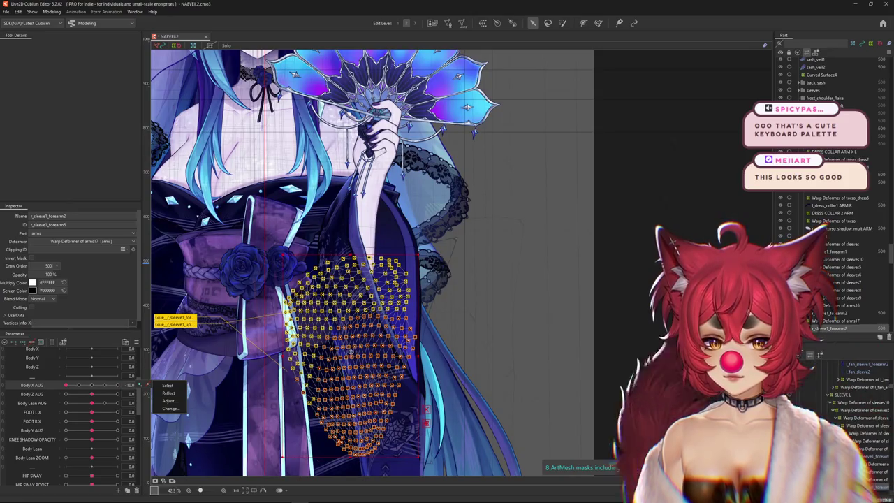
{"action": "key", "text": "Escape"}
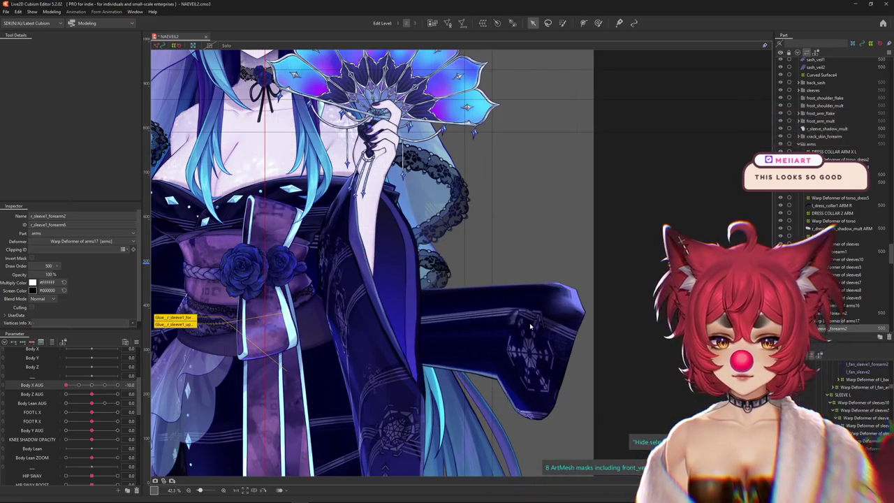
{"action": "left_click", "coordinate": [848, 320]}
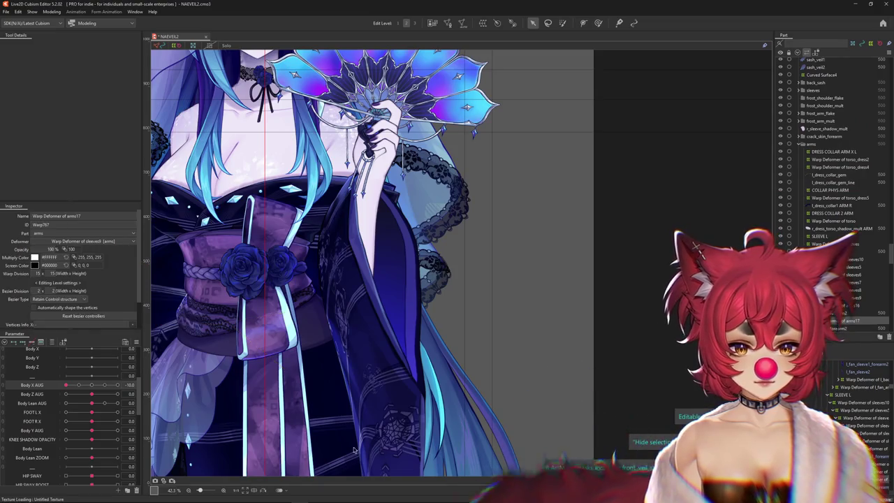
{"action": "left_click", "coordinate": [51, 341]}
{"action": "left_click", "coordinate": [292, 353]}
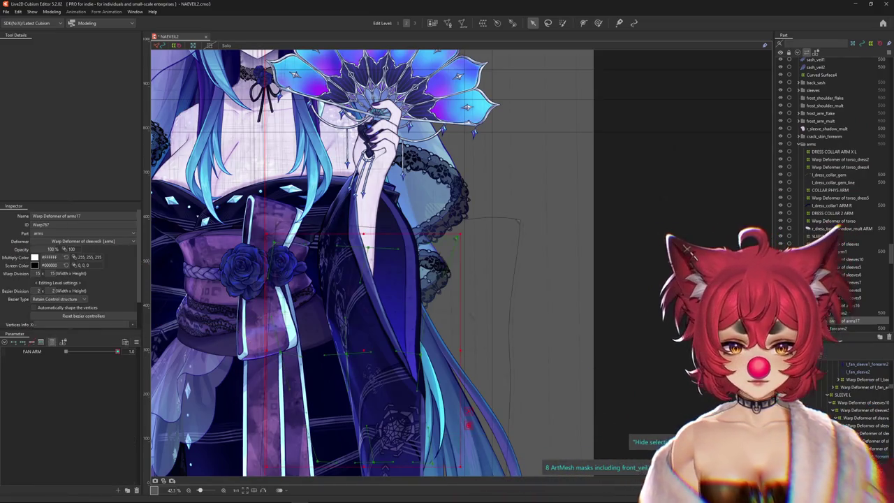
Create a new warp deformer, arms18, around the r_sleeve1_forearm2 sleeve mesh
{"action": "left_click", "coordinate": [349, 363]}
{"action": "left_click", "coordinate": [463, 23]}
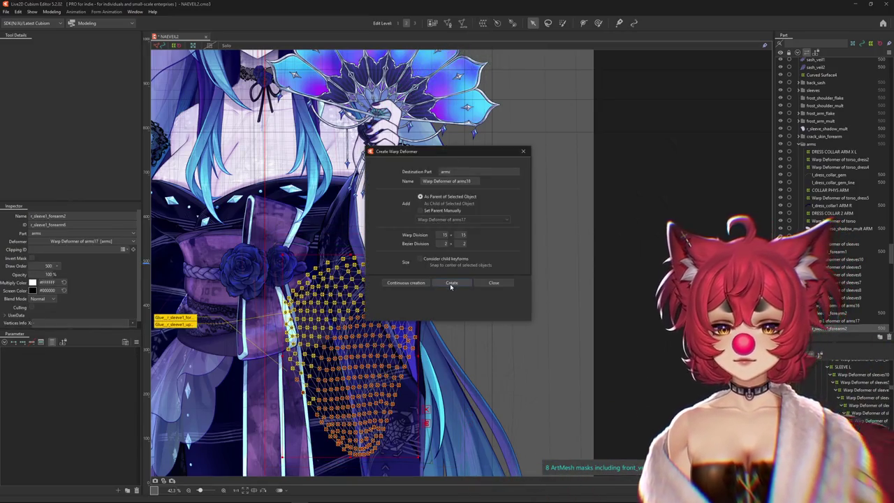
{"action": "left_click", "coordinate": [452, 286]}
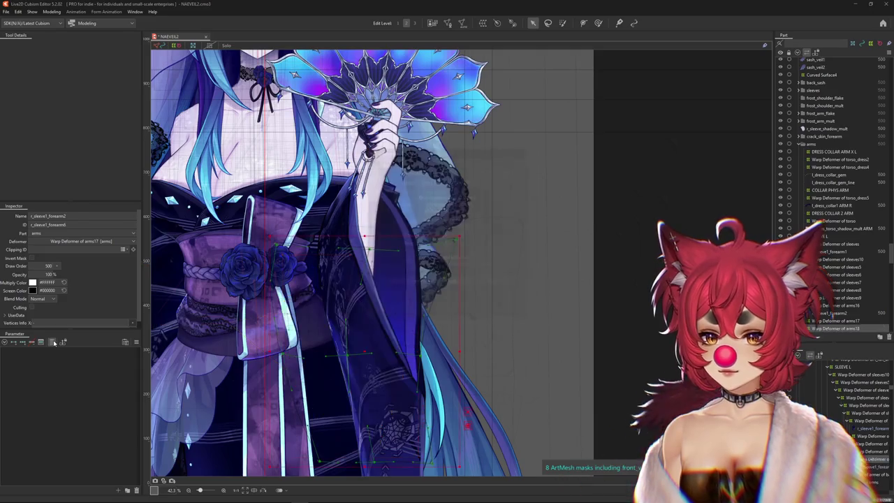
Reset all parameters to default values and expand the TOGGLES group
{"action": "left_click", "coordinate": [127, 343]}
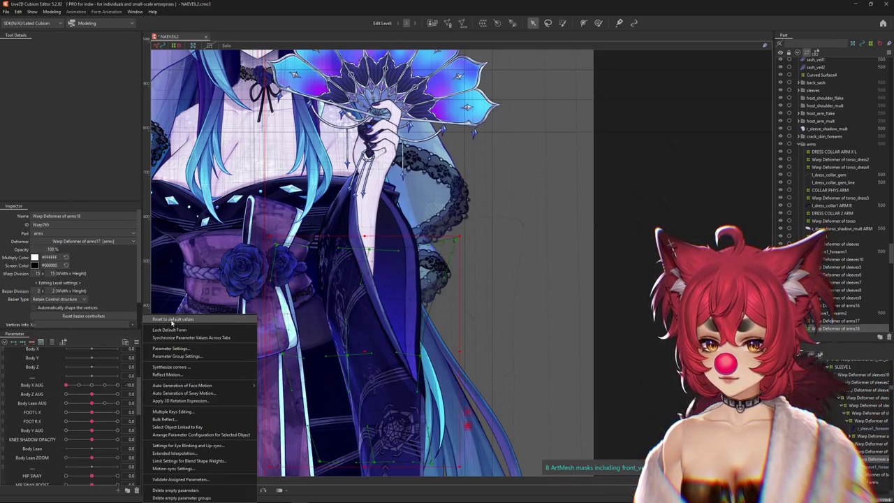
{"action": "left_click", "coordinate": [169, 321]}
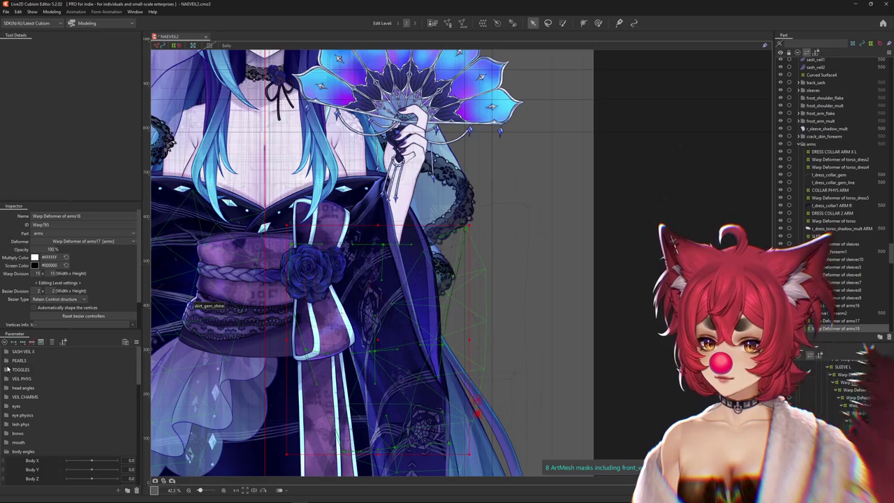
{"action": "left_click", "coordinate": [8, 369]}
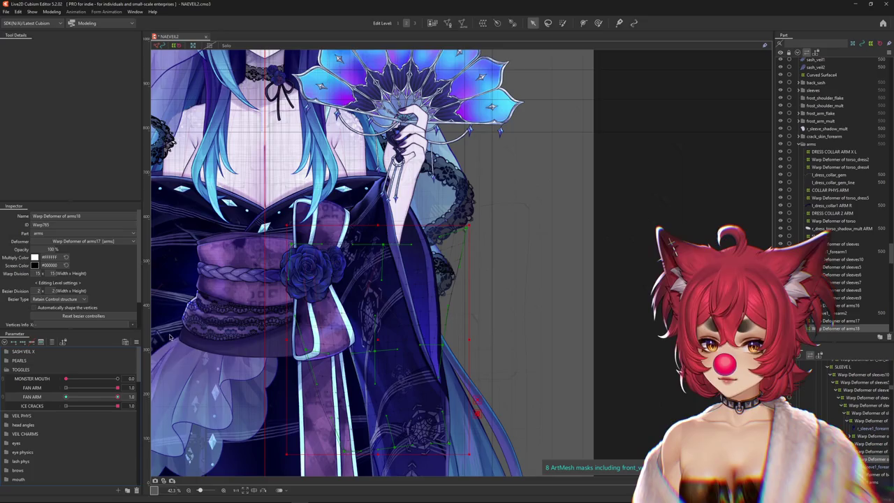
{"action": "scroll", "coordinate": [489, 315], "scroll_direction": "down", "scroll_amount": 3}
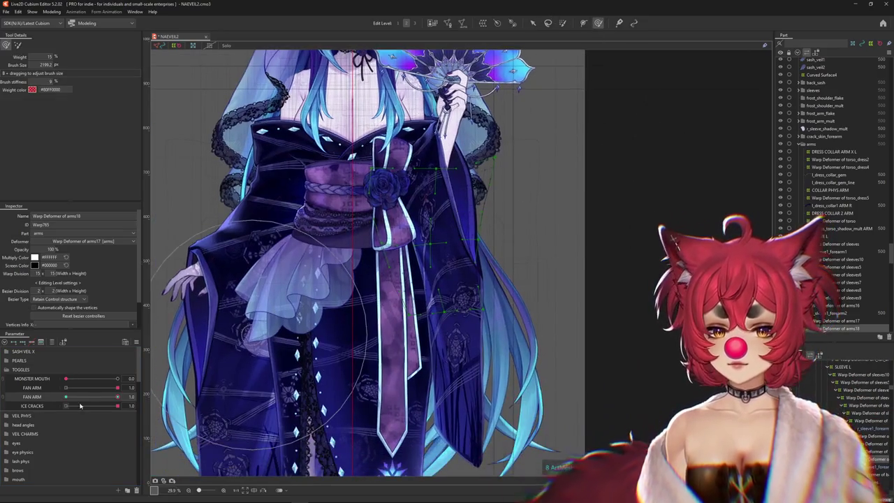
Select the arms18 warp, filter to its parameters, and brush the sleeve's upper bulge into shape
{"action": "scroll", "coordinate": [54, 414], "scroll_direction": "down", "scroll_amount": 3}
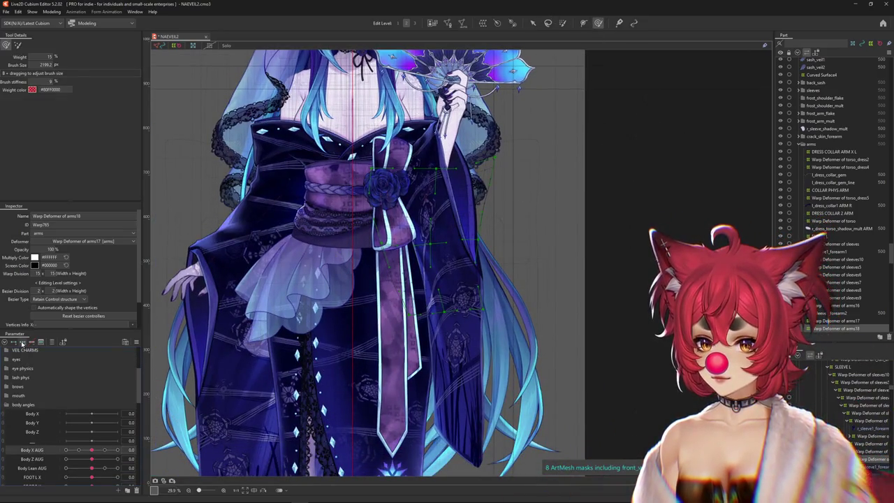
{"action": "left_click", "coordinate": [436, 265]}
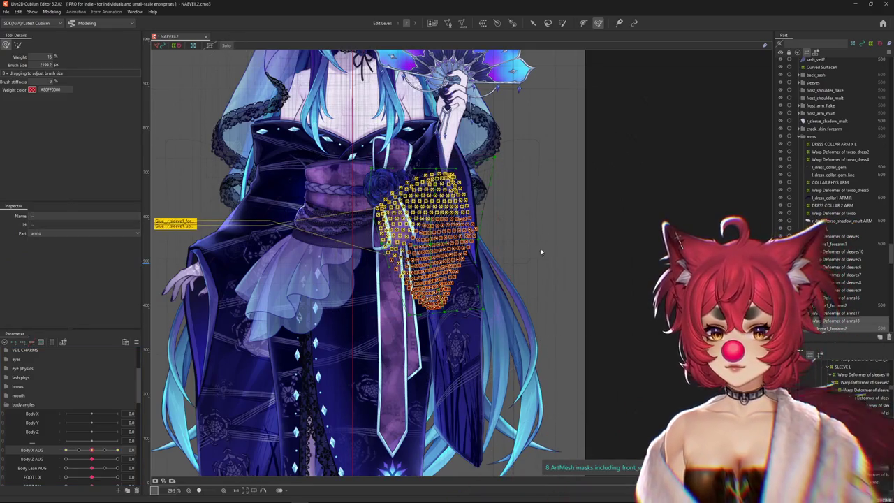
{"action": "left_click", "coordinate": [420, 259]}
{"action": "left_click_drag", "start_coordinate": [523, 340], "coordinate": [399, 310]}
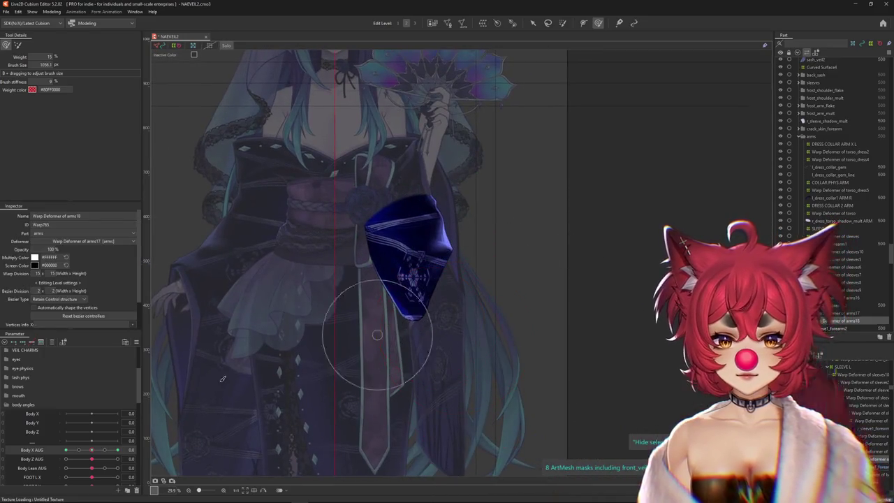
{"action": "left_click", "coordinate": [50, 344]}
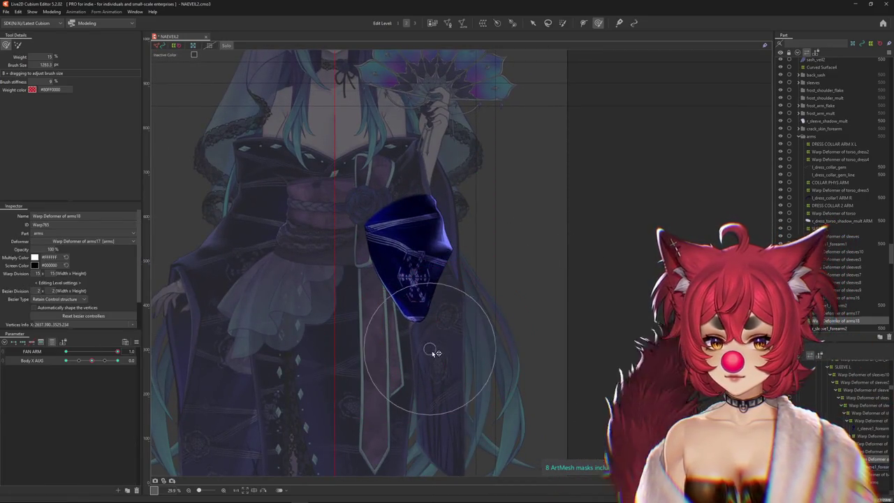
{"action": "left_click_drag", "start_coordinate": [465, 260], "coordinate": [433, 199]}
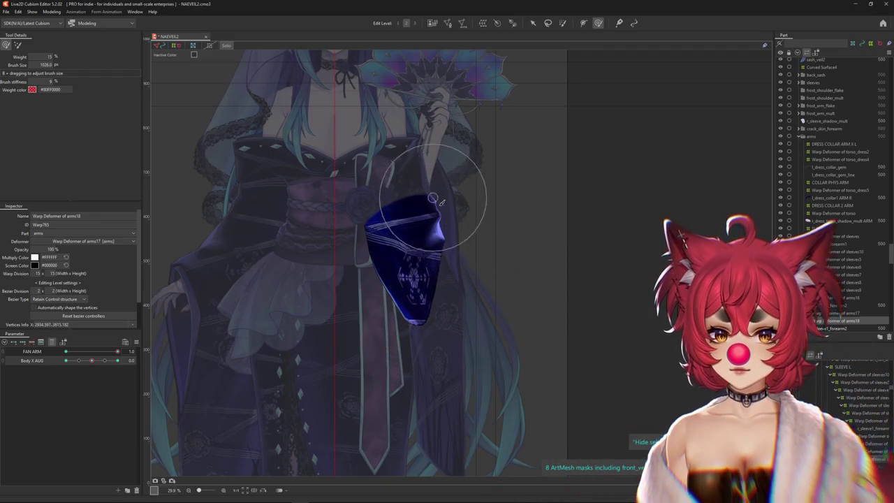
{"action": "left_click_drag", "start_coordinate": [423, 265], "coordinate": [440, 283]}
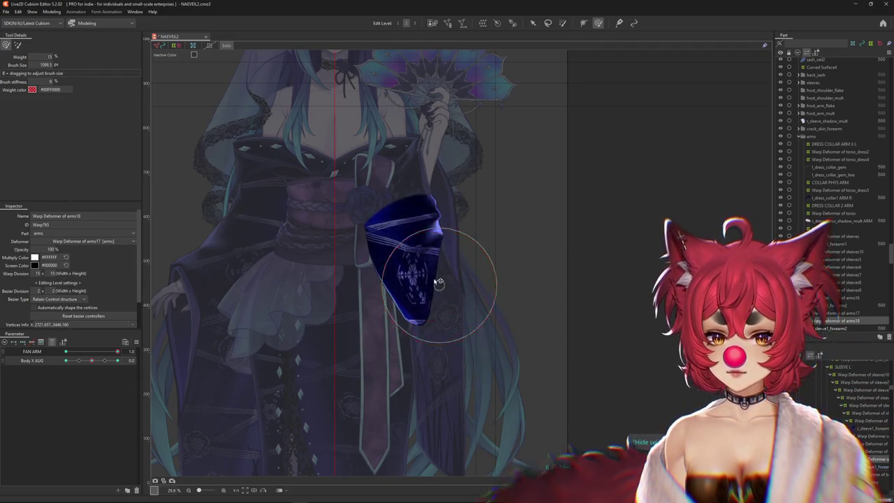
Turn Body X AUG fully and nudge the sleeve to fit the turned body
{"action": "left_click_drag", "start_coordinate": [95, 363], "coordinate": [117, 361]}
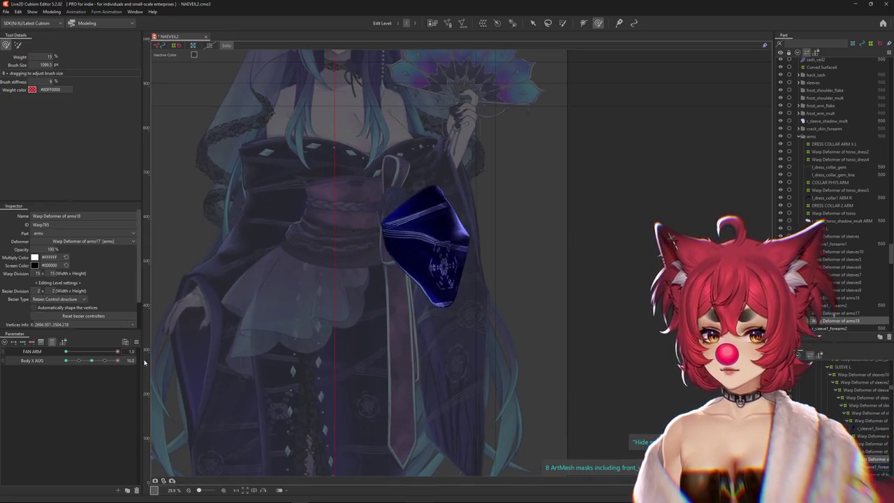
{"action": "left_click_drag", "start_coordinate": [423, 328], "coordinate": [416, 354]}
{"action": "left_click_drag", "start_coordinate": [496, 293], "coordinate": [490, 278]}
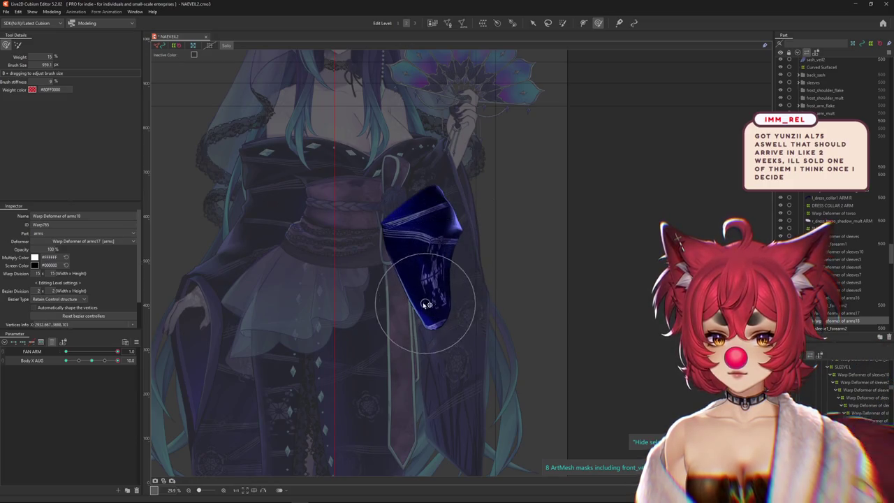
{"action": "left_click_drag", "start_coordinate": [431, 365], "coordinate": [409, 281]}
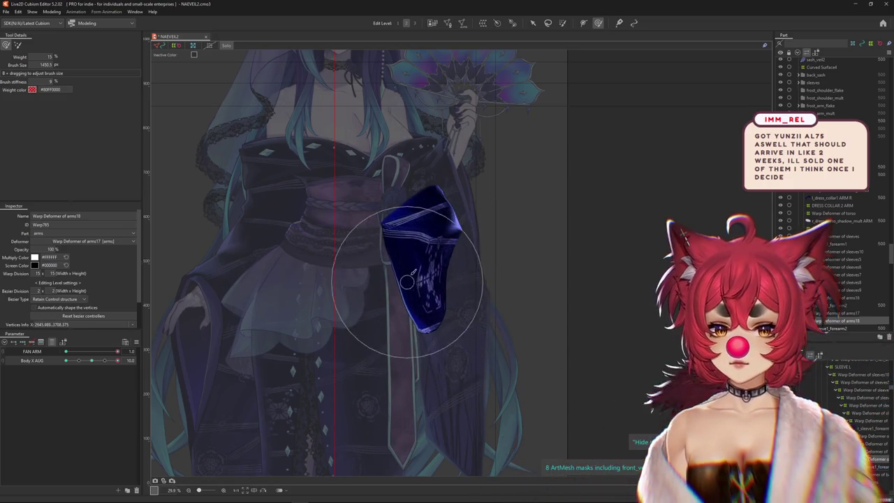
{"action": "left_click_drag", "start_coordinate": [100, 364], "coordinate": [89, 364]}
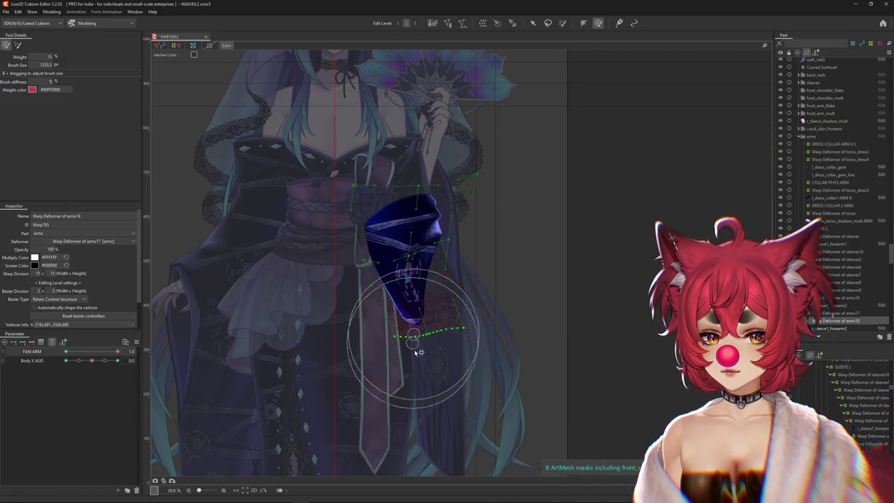
Lower FAN ARM, tilt the sleeve right and lengthen it downward, then preview FAN ARM
{"action": "left_click_drag", "start_coordinate": [117, 352], "coordinate": [32, 364]}
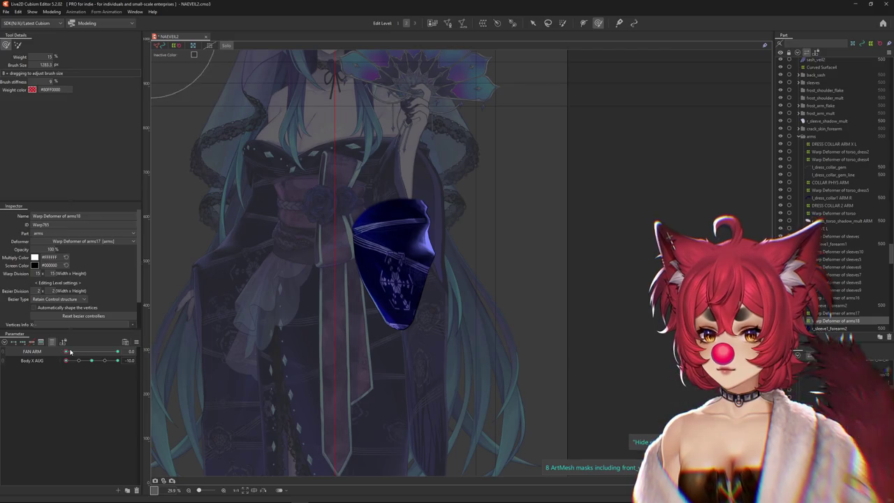
{"action": "left_click_drag", "start_coordinate": [415, 376], "coordinate": [455, 340]}
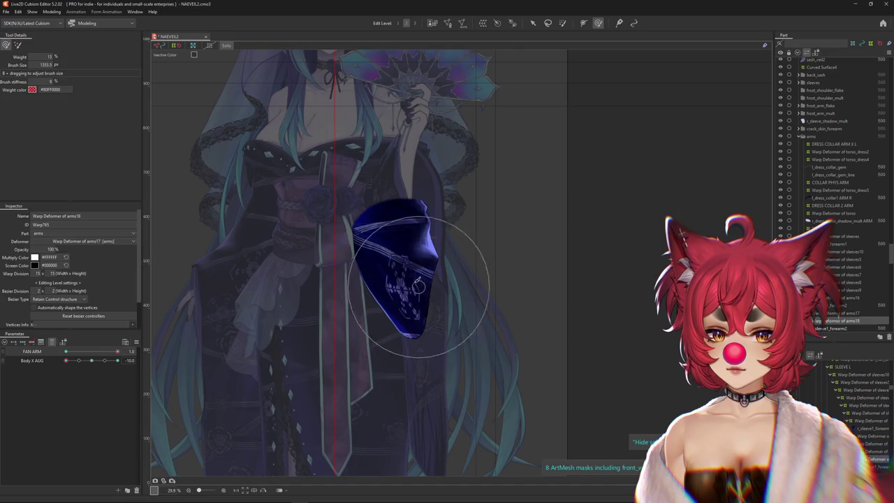
{"action": "left_click_drag", "start_coordinate": [453, 357], "coordinate": [365, 323]}
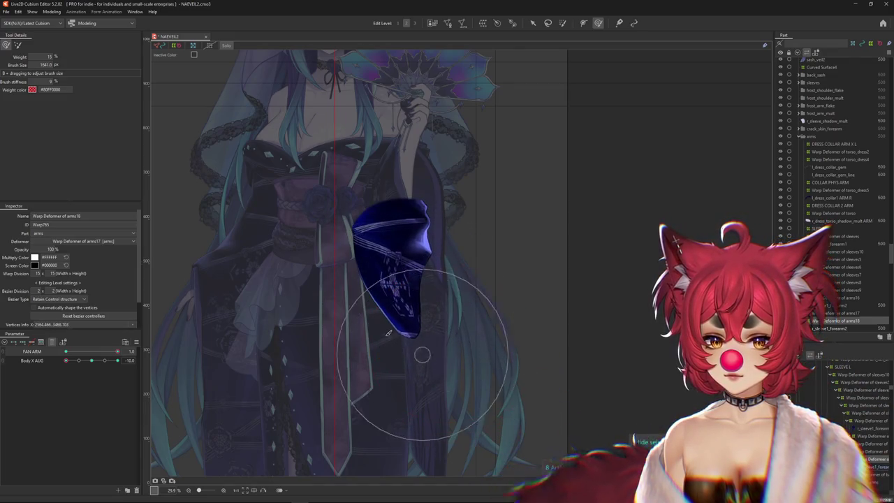
{"action": "mouse_move", "coordinate": [65, 355]}
{"action": "left_mouse_down"}
{"action": "mouse_move", "coordinate": [135, 367]}
{"action": "mouse_move", "coordinate": [33, 369]}
{"action": "left_mouse_up"}
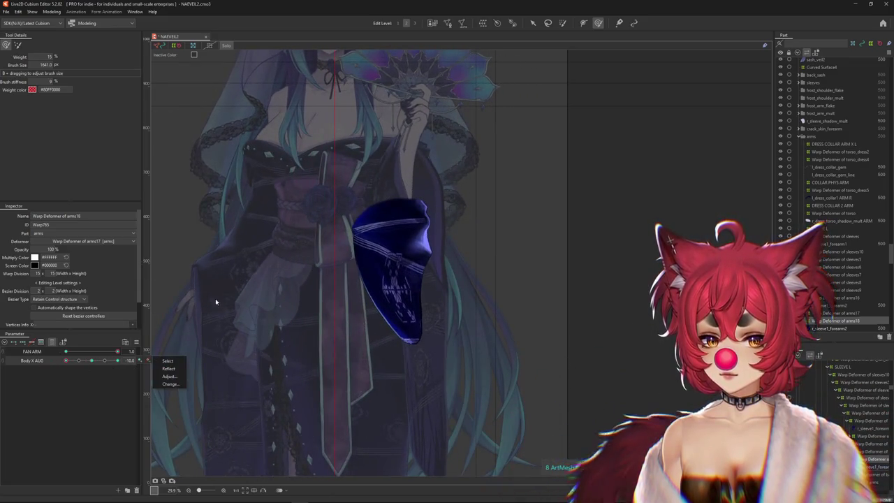
{"action": "left_click_drag", "start_coordinate": [219, 302], "coordinate": [410, 343]}
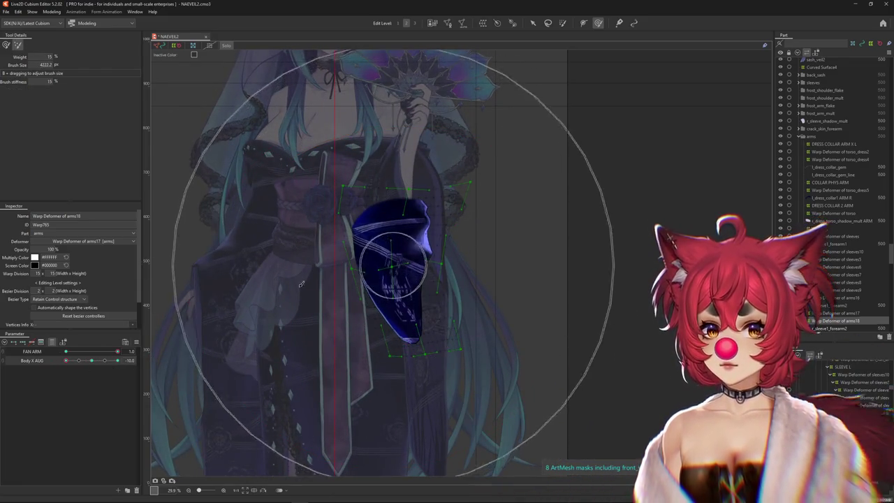
Gather and bend the sleeve at the other Body X AUG extreme with a brush near 1400
{"action": "left_click_drag", "start_coordinate": [95, 362], "coordinate": [91, 361]}
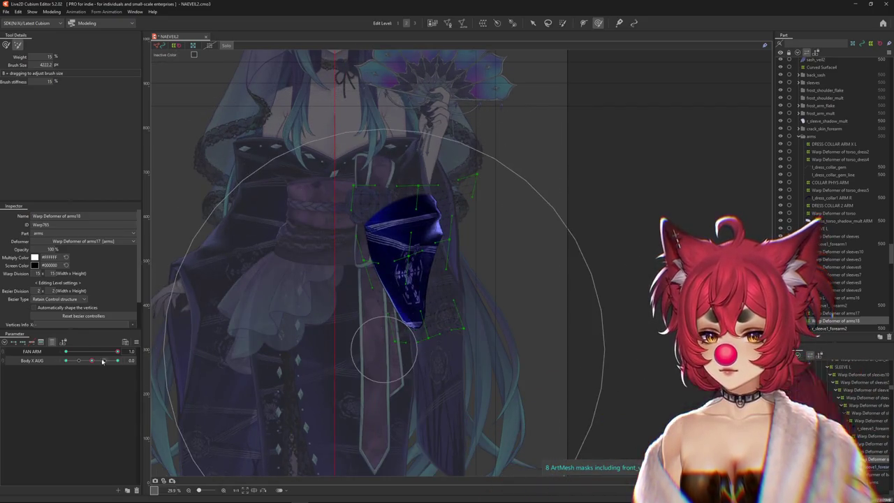
{"action": "mouse_move", "coordinate": [451, 285]}
{"action": "left_mouse_down"}
{"action": "mouse_move", "coordinate": [414, 320]}
{"action": "mouse_move", "coordinate": [421, 378]}
{"action": "left_mouse_up"}
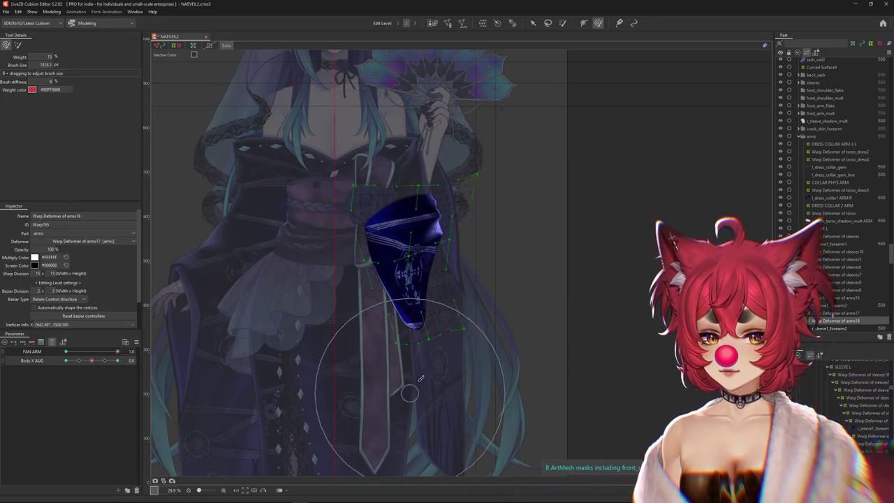
{"action": "left_click_drag", "start_coordinate": [90, 361], "coordinate": [117, 360]}
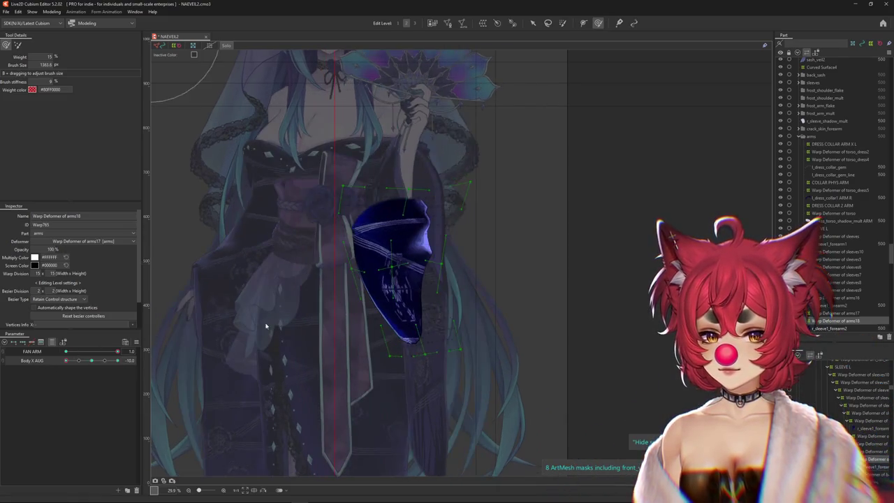
{"action": "left_click_drag", "start_coordinate": [451, 246], "coordinate": [412, 216]}
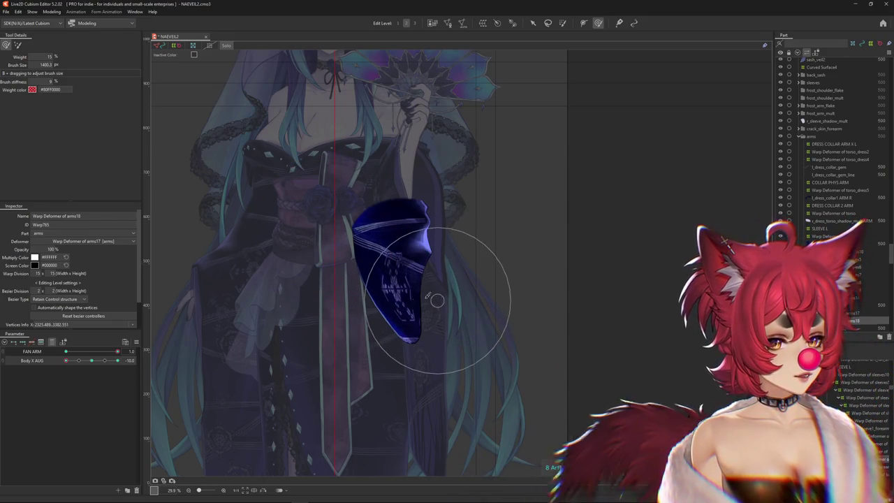
{"action": "mouse_move", "coordinate": [118, 360]}
{"action": "left_mouse_down"}
{"action": "mouse_move", "coordinate": [55, 369]}
{"action": "mouse_move", "coordinate": [93, 365]}
{"action": "left_mouse_up"}
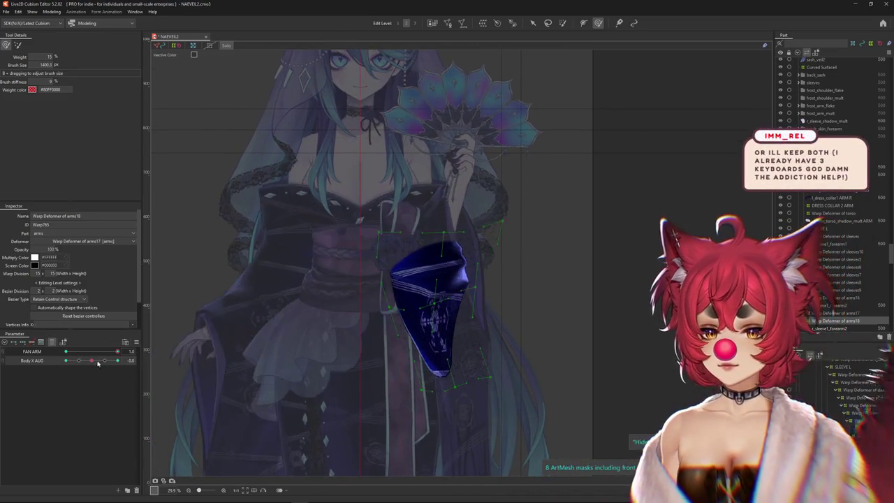
Reset Body X AUG to neutral and add Body Lean AUG to the filtered parameter list
{"action": "left_click", "coordinate": [94, 350]}
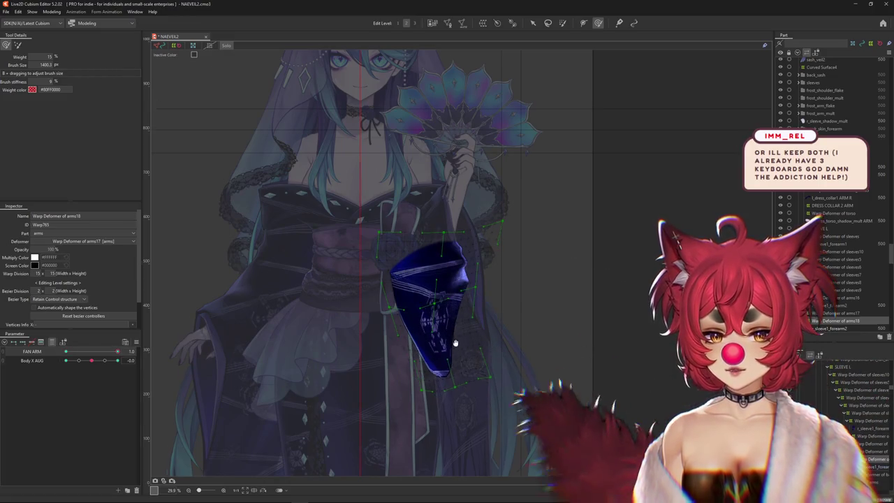
{"action": "left_click_drag", "start_coordinate": [358, 327], "coordinate": [349, 321]}
{"action": "left_click", "coordinate": [46, 342]}
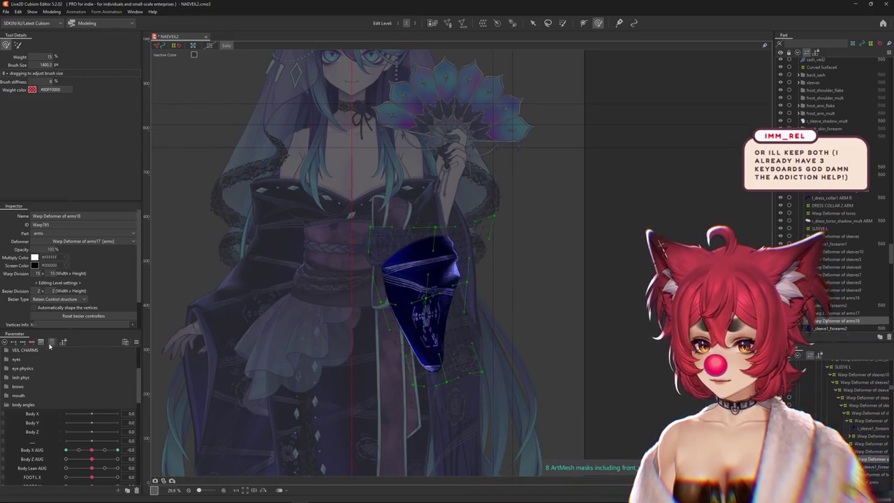
{"action": "left_click", "coordinate": [48, 440]}
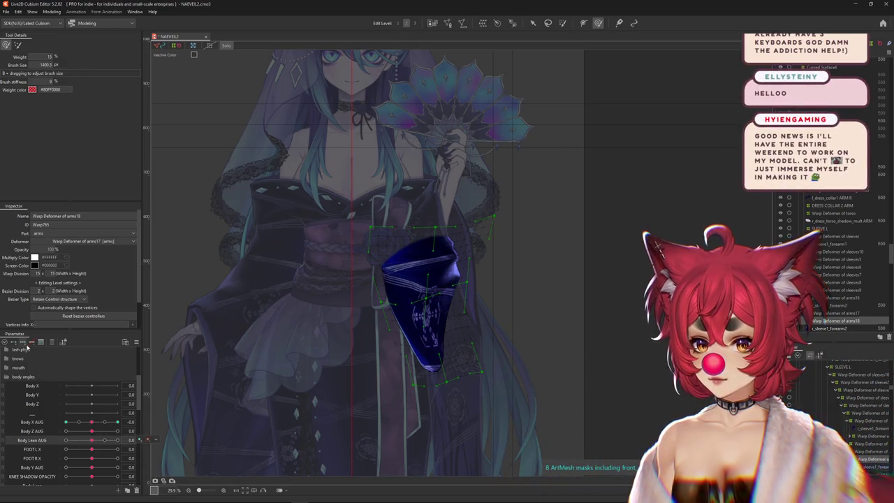
{"action": "left_click", "coordinate": [24, 343]}
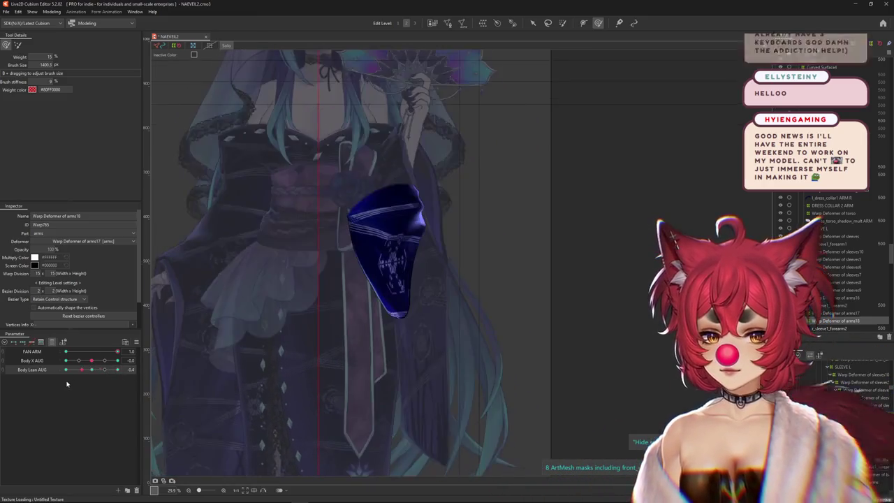
At Body X AUG 10, resize the Deform Brush and push the sleeve to follow the turned body
{"action": "left_click_drag", "start_coordinate": [432, 378], "coordinate": [443, 367]}
{"action": "left_click_drag", "start_coordinate": [453, 395], "coordinate": [383, 374]}
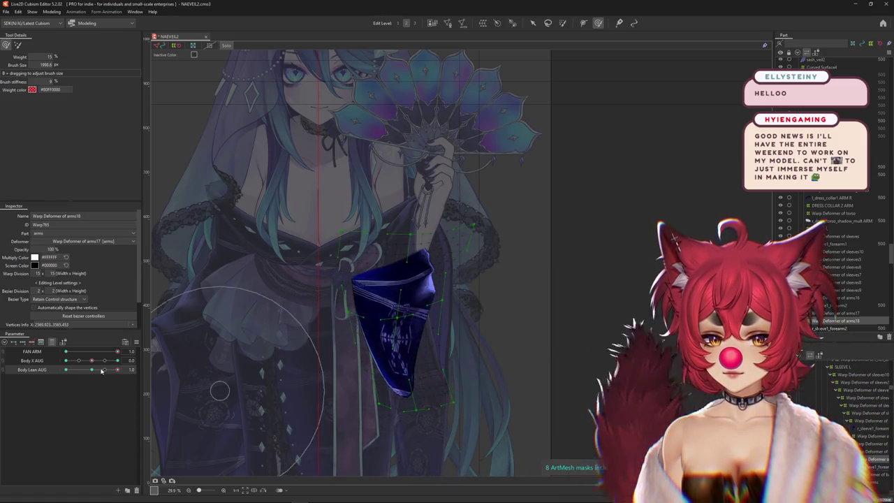
{"action": "left_click_drag", "start_coordinate": [91, 361], "coordinate": [117, 361]}
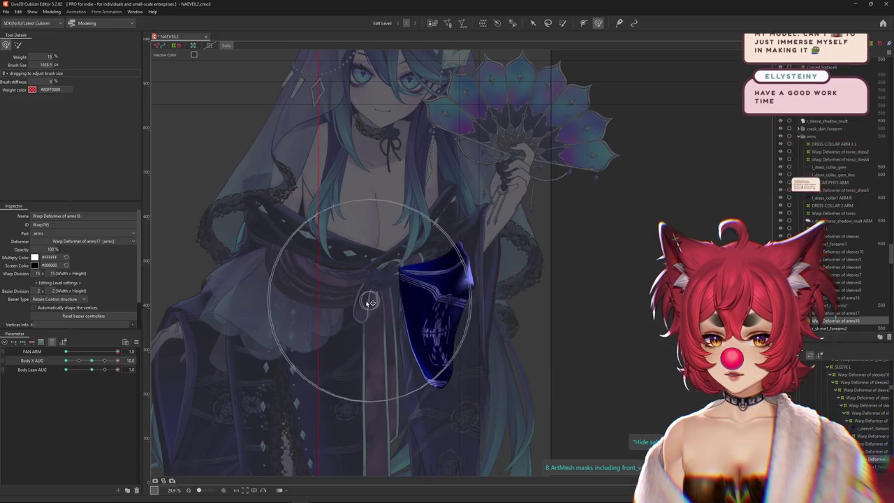
{"action": "mouse_move", "coordinate": [488, 336]}
{"action": "left_mouse_down"}
{"action": "mouse_move", "coordinate": [525, 351]}
{"action": "mouse_move", "coordinate": [385, 305]}
{"action": "left_mouse_up"}
{"action": "mouse_move", "coordinate": [514, 351]}
{"action": "left_mouse_down"}
{"action": "mouse_move", "coordinate": [479, 329]}
{"action": "mouse_move", "coordinate": [412, 339]}
{"action": "left_mouse_up"}
{"action": "scroll", "coordinate": [419, 339], "scroll_direction": "down", "scroll_amount": 2}
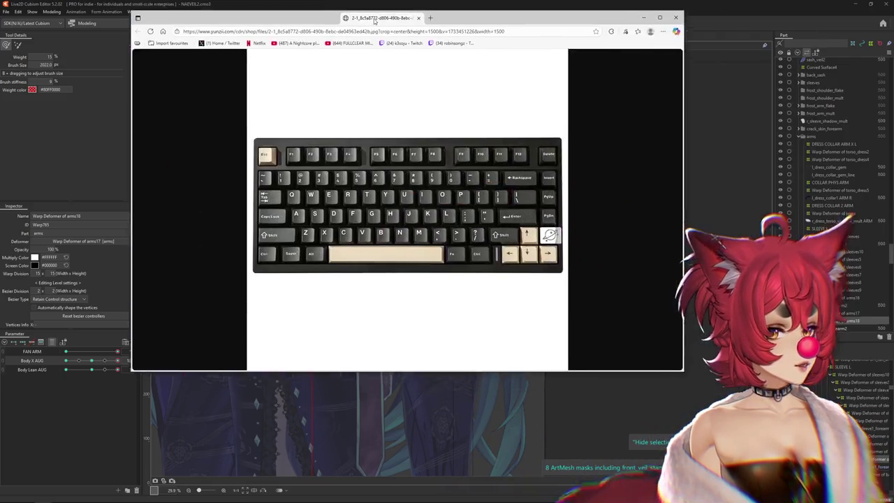
Search Images for the Rainy 75 keyboard and open the Amazon UK photo in a new tab
{"action": "left_click_drag", "start_coordinate": [375, 26], "coordinate": [348, 54]}
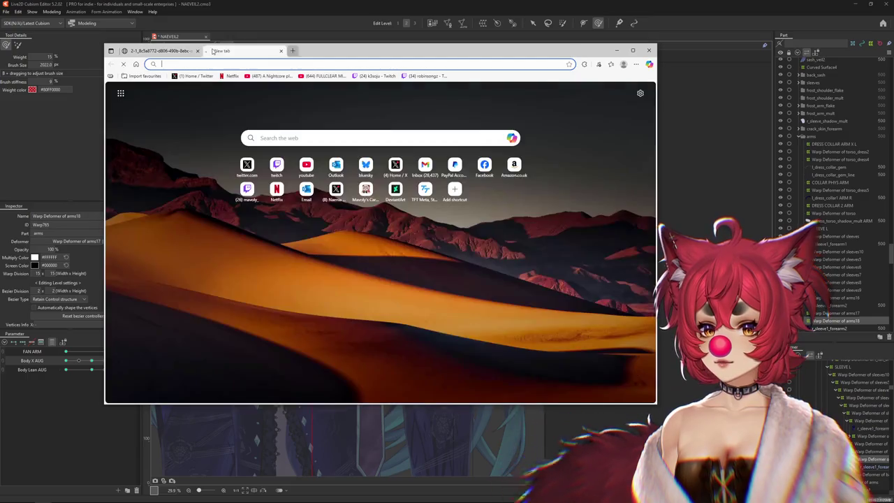
{"action": "left_click", "coordinate": [208, 50]}
{"action": "type", "text": "rainy"}
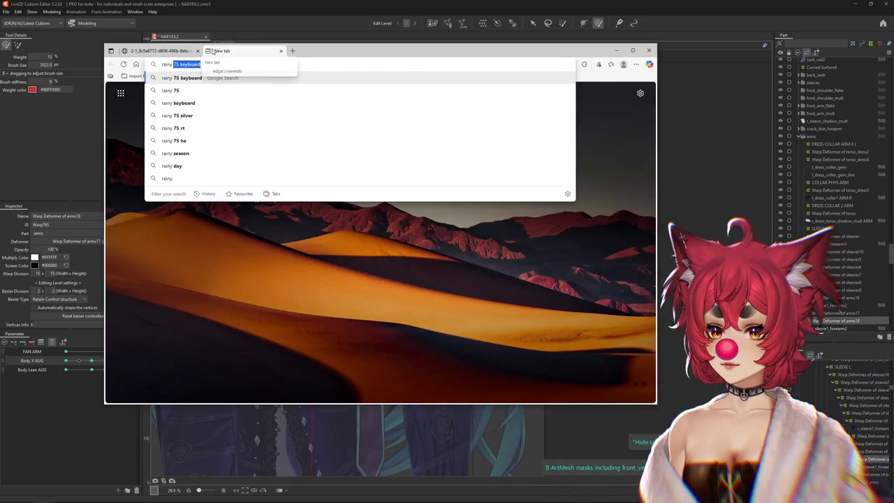
{"action": "key", "text": "Return"}
{"action": "left_click", "coordinate": [199, 125]}
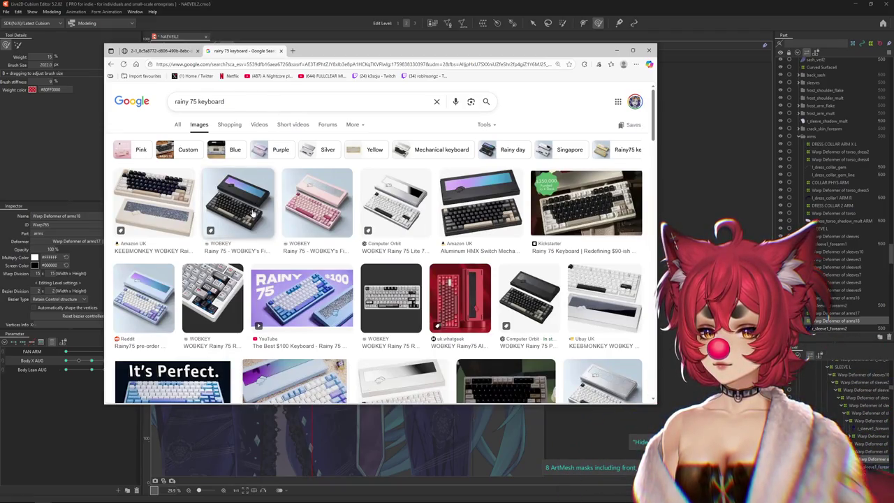
{"action": "left_click", "coordinate": [489, 217]}
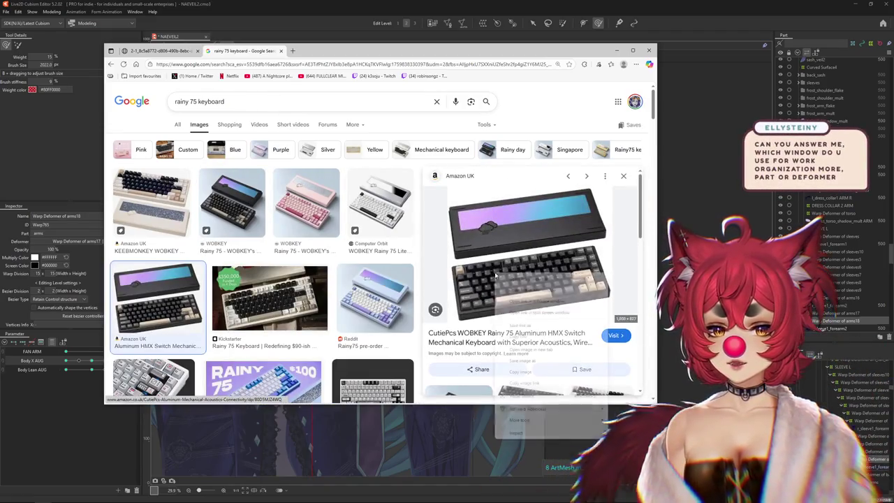
{"action": "left_click", "coordinate": [521, 351]}
Compare the cased and flat keyboard image tabs, moving the flat one to second place
{"action": "left_click", "coordinate": [325, 51]}
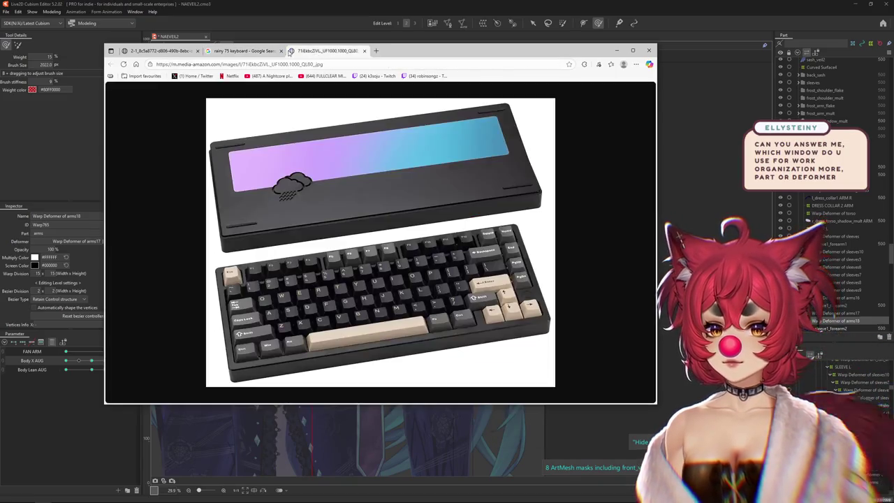
{"action": "left_click", "coordinate": [244, 51]}
{"action": "left_click", "coordinate": [166, 51]}
{"action": "left_click_drag", "start_coordinate": [165, 54], "coordinate": [245, 53]}
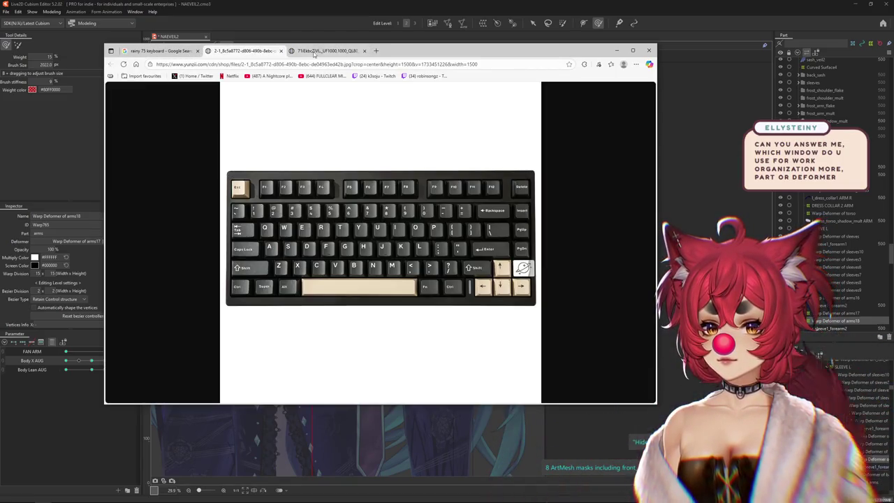
{"action": "left_click", "coordinate": [328, 53]}
{"action": "left_click", "coordinate": [259, 52]}
{"action": "left_click", "coordinate": [325, 51]}
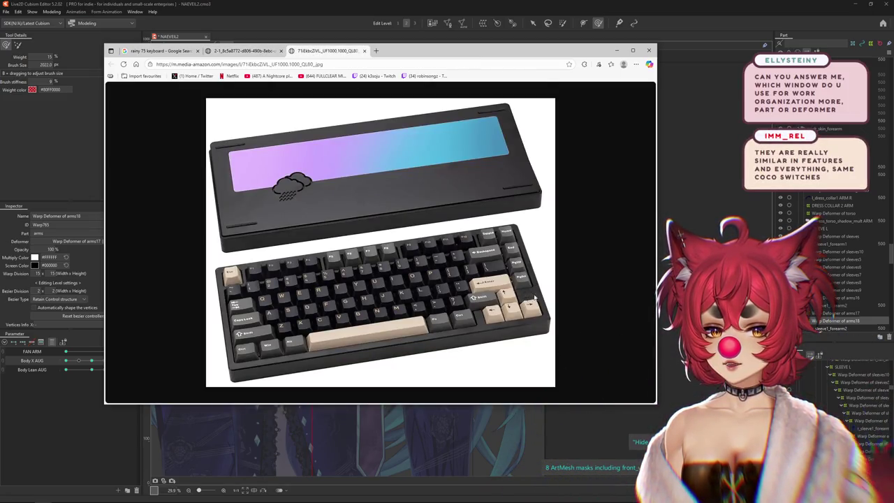
{"action": "left_click", "coordinate": [246, 53]}
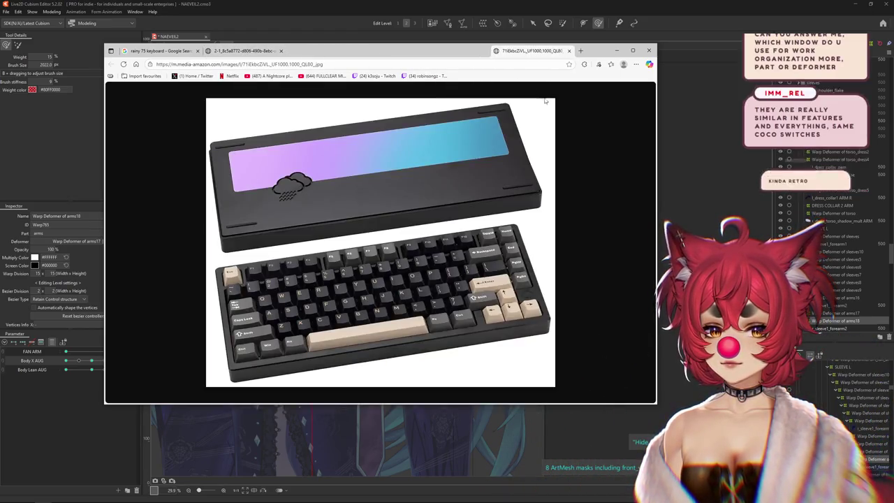
Tear the cased keyboard image into its own window and close the flat-keyboard window
{"action": "left_click_drag", "start_coordinate": [331, 51], "coordinate": [491, 78]}
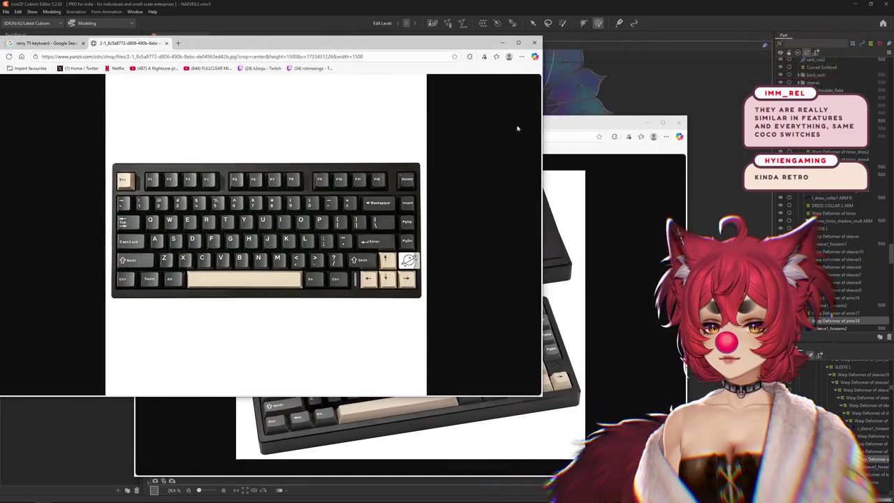
{"action": "left_click_drag", "start_coordinate": [513, 123], "coordinate": [653, 69]}
{"action": "mouse_move", "coordinate": [426, 68]}
{"action": "left_mouse_down"}
{"action": "mouse_move", "coordinate": [585, 68]}
{"action": "mouse_move", "coordinate": [577, 34]}
{"action": "left_mouse_up"}
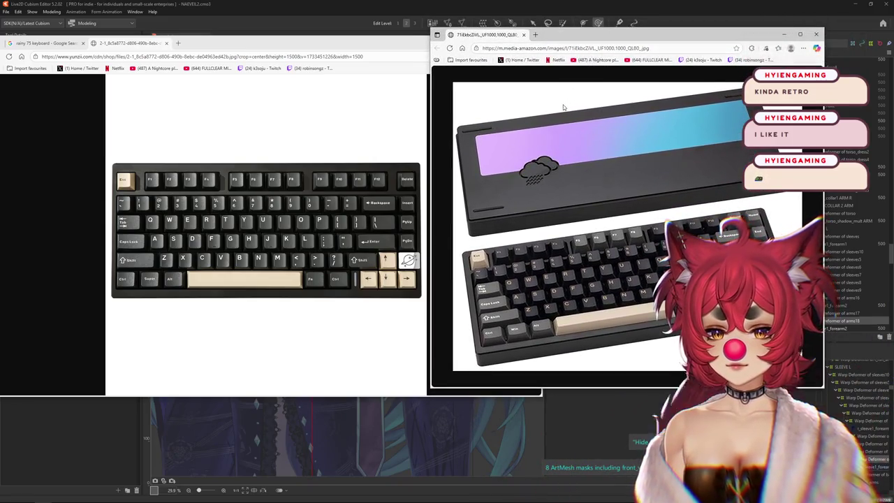
{"action": "left_click", "coordinate": [384, 46]}
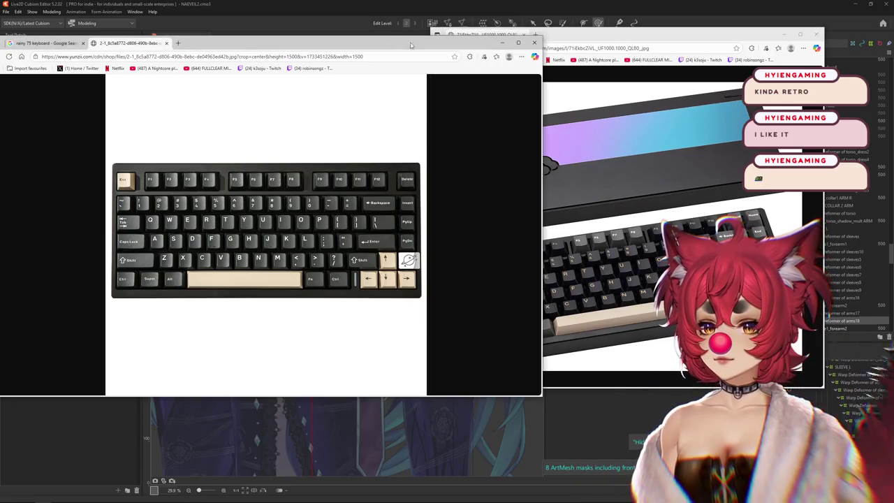
{"action": "left_click", "coordinate": [536, 43]}
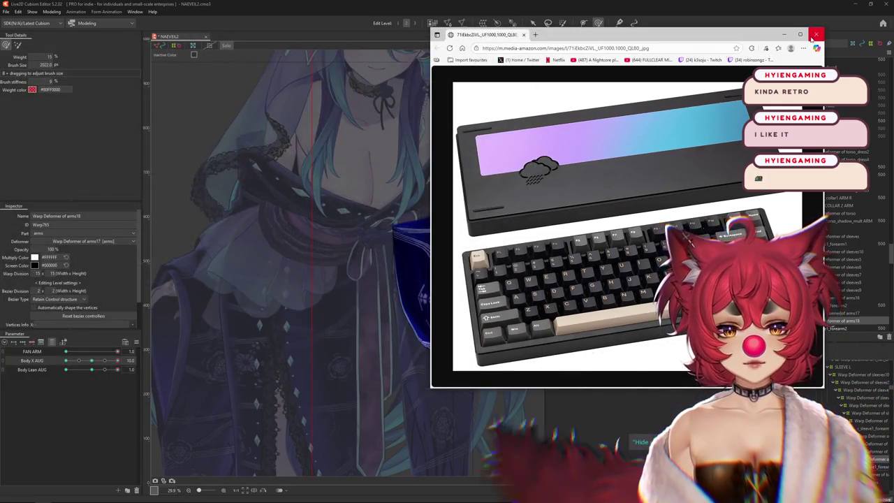
Close the remaining keyboard image window and scroll through the Part panel
{"action": "left_click", "coordinate": [815, 35]}
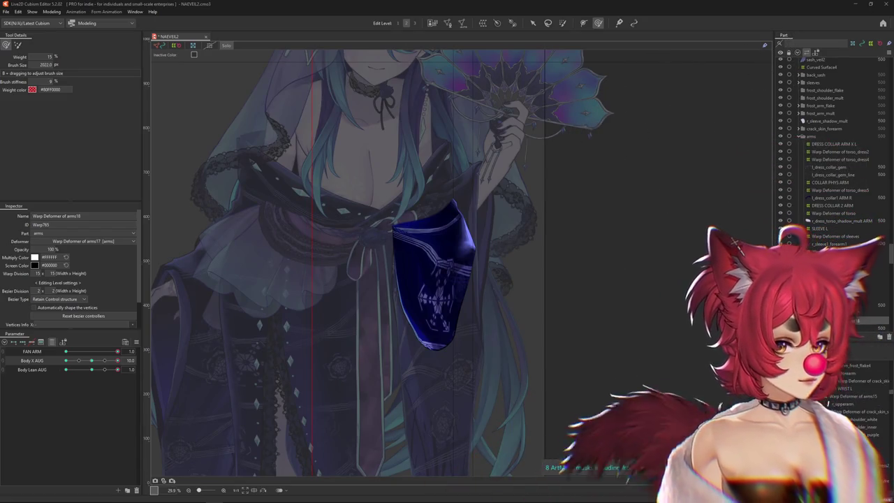
{"action": "scroll", "coordinate": [851, 273], "scroll_direction": "down", "scroll_amount": 5}
{"action": "scroll", "coordinate": [851, 273], "scroll_direction": "down", "scroll_amount": 5}
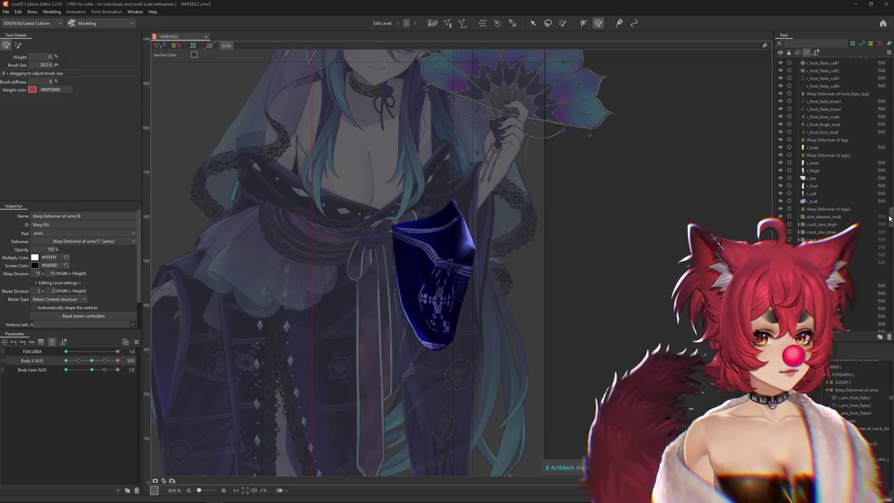
{"action": "mouse_move", "coordinate": [892, 222]}
{"action": "left_mouse_down"}
{"action": "mouse_move", "coordinate": [890, 44]}
{"action": "mouse_move", "coordinate": [891, 78]}
{"action": "left_mouse_up"}
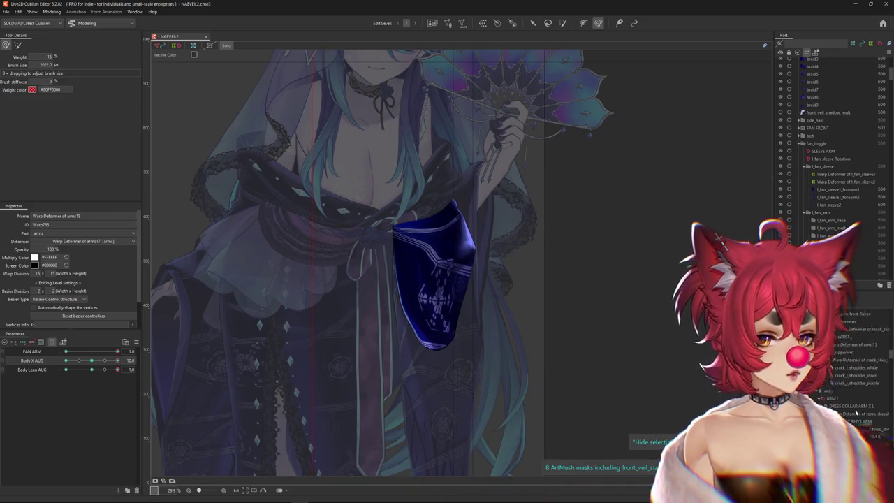
{"action": "scroll", "coordinate": [880, 329], "scroll_direction": "up", "scroll_amount": 2}
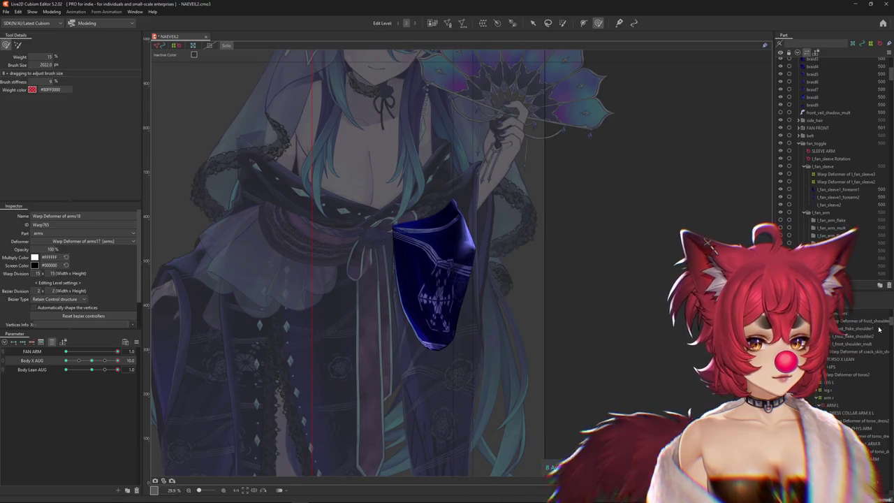
{"action": "scroll", "coordinate": [880, 329], "scroll_direction": "up", "scroll_amount": 3}
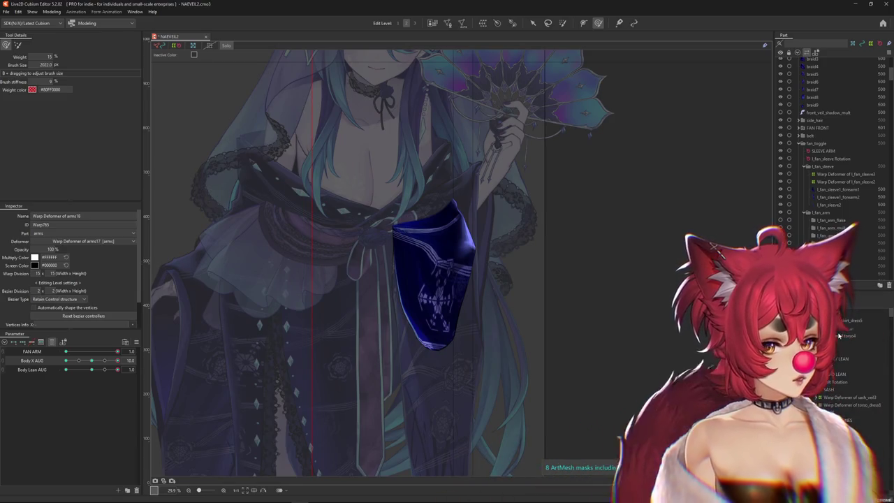
{"action": "scroll", "coordinate": [839, 336], "scroll_direction": "up", "scroll_amount": 2}
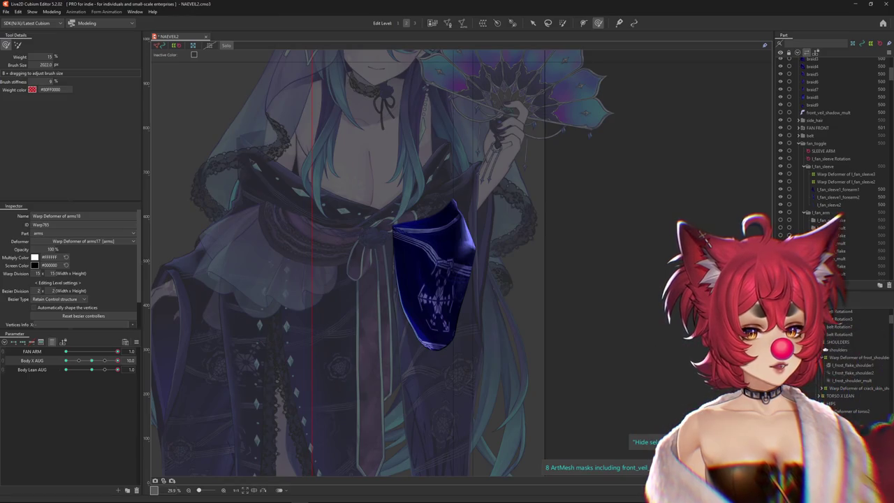
{"action": "scroll", "coordinate": [831, 174], "scroll_direction": "down", "scroll_amount": 3}
Select l_fan_arm_mult, fan_mult, l_fan_crack_forearm, hair_shadow_mult and front_hair parts in turn
{"action": "left_click", "coordinate": [824, 161]}
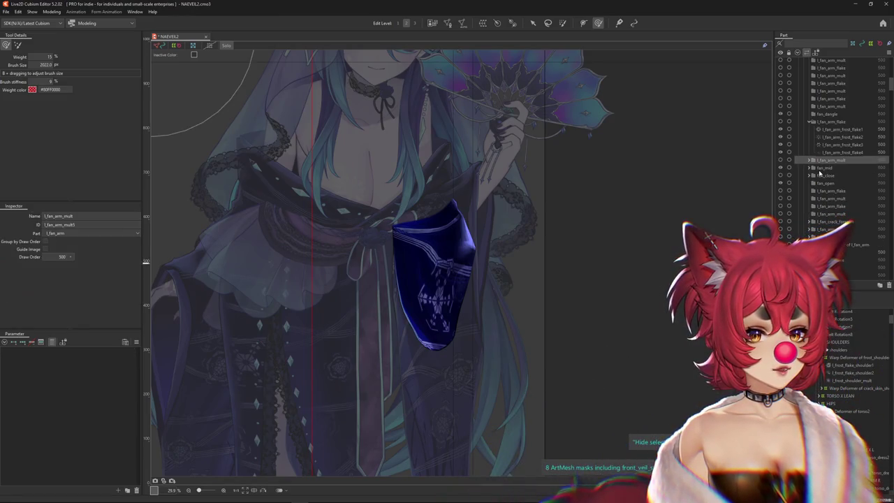
{"action": "left_click", "coordinate": [823, 168]}
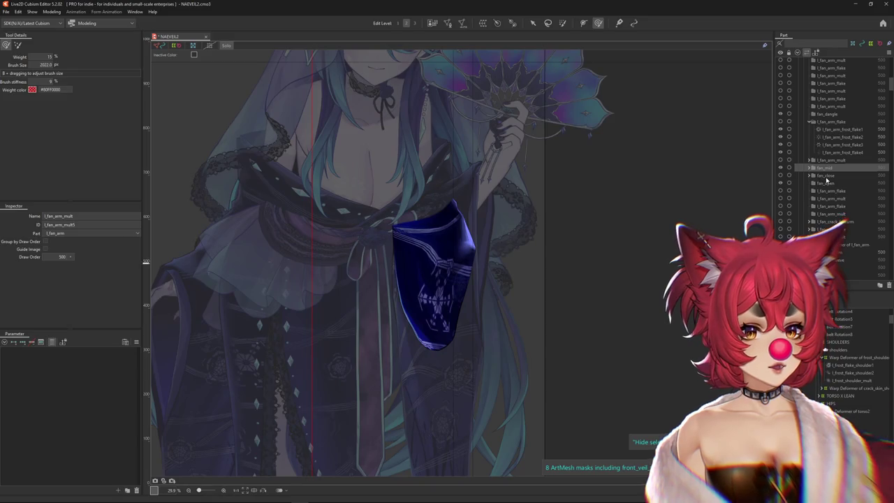
{"action": "left_click", "coordinate": [839, 222]}
{"action": "scroll", "coordinate": [831, 140], "scroll_direction": "up", "scroll_amount": 15}
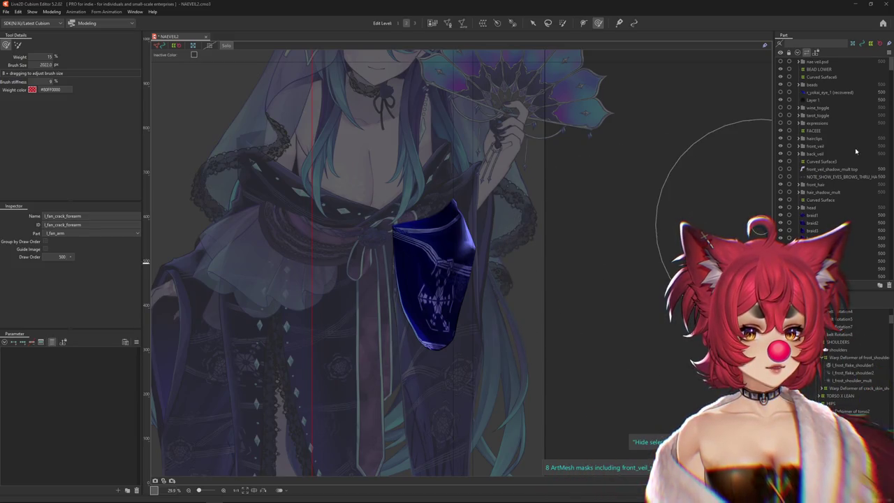
{"action": "left_click_drag", "start_coordinate": [892, 66], "coordinate": [892, 103]}
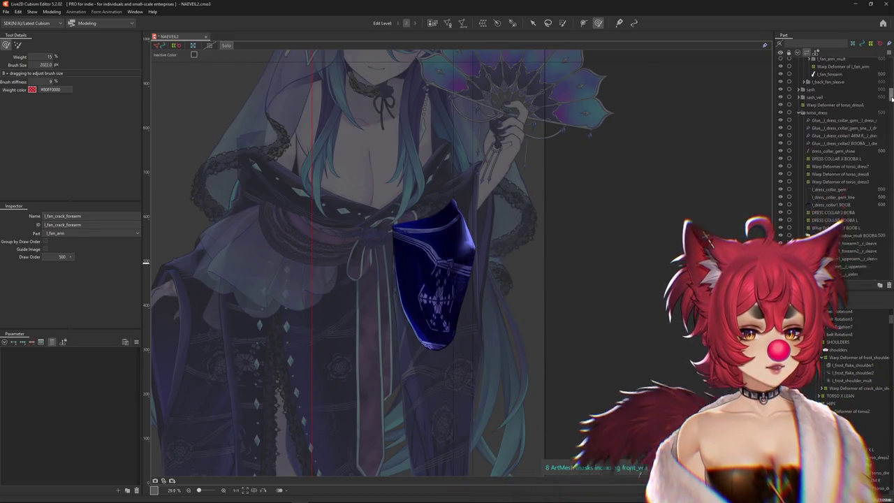
{"action": "mouse_move", "coordinate": [891, 104]}
{"action": "left_mouse_down"}
{"action": "mouse_move", "coordinate": [892, 243]}
{"action": "mouse_move", "coordinate": [892, 64]}
{"action": "left_mouse_up"}
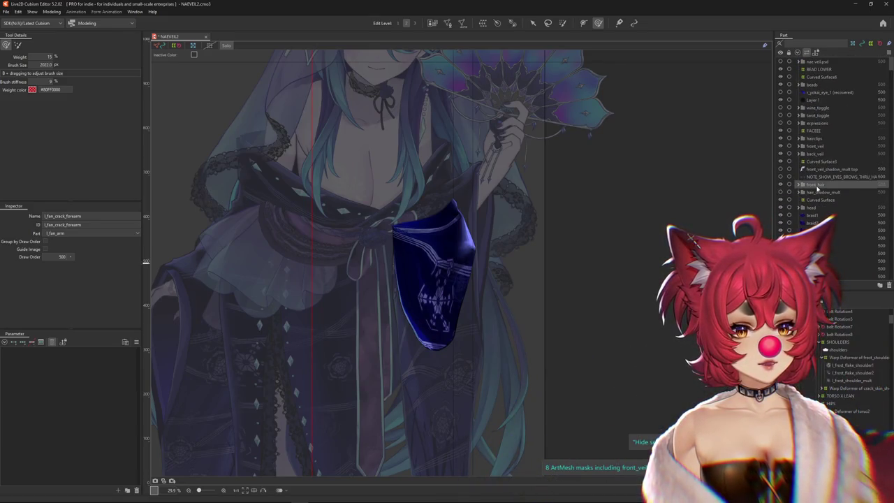
{"action": "left_click", "coordinate": [817, 193]}
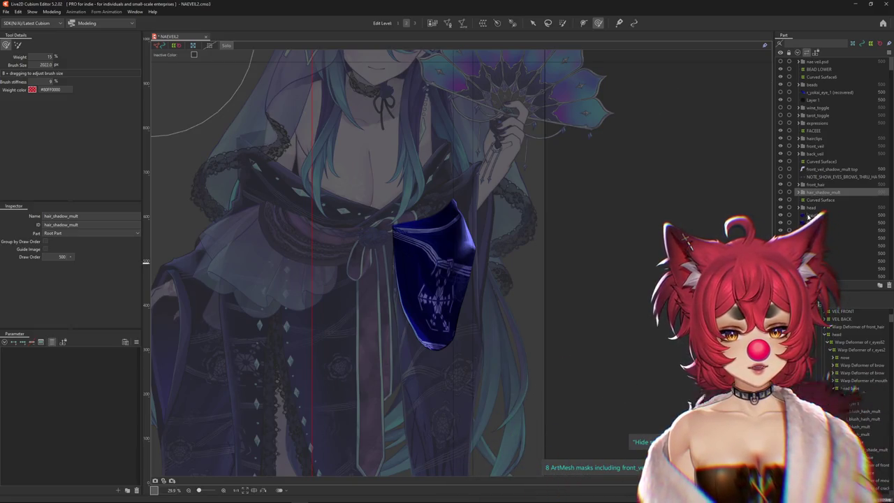
{"action": "left_click", "coordinate": [816, 185]}
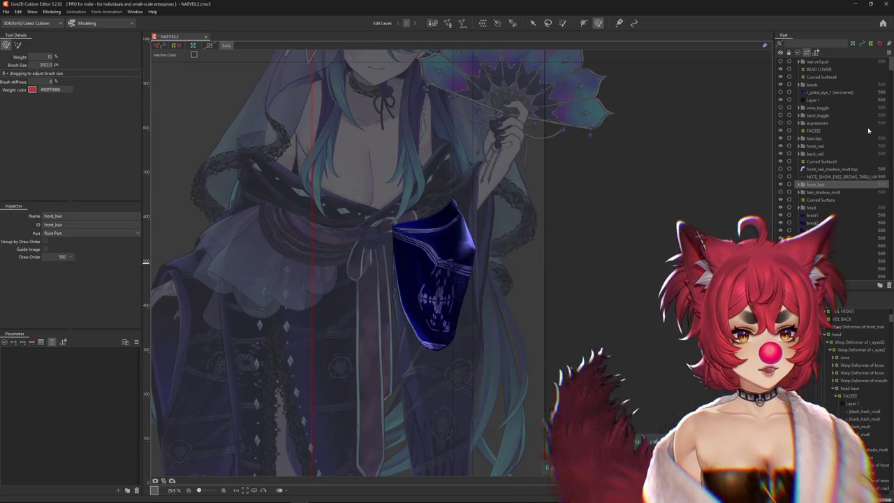
Show all parameter folders and scroll through the parameter list
{"action": "left_click", "coordinate": [52, 343]}
{"action": "scroll", "coordinate": [20, 391], "scroll_direction": "down", "scroll_amount": 3}
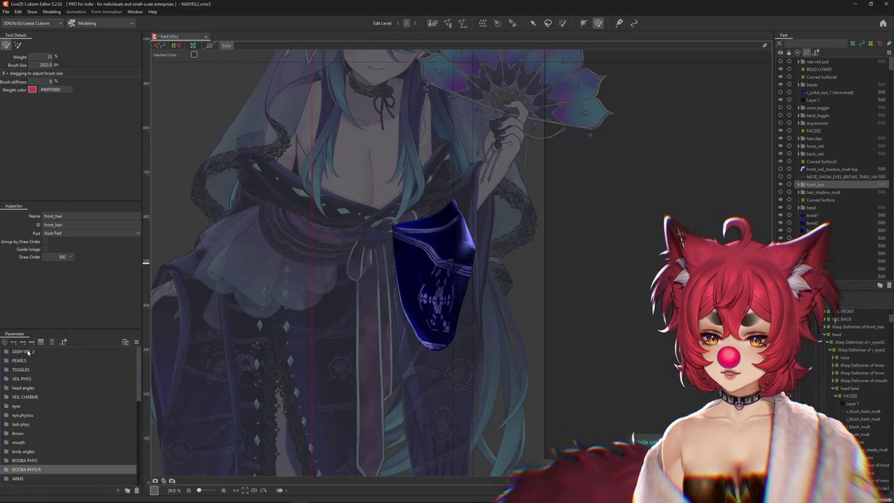
{"action": "scroll", "coordinate": [42, 427], "scroll_direction": "down", "scroll_amount": 3}
{"action": "scroll", "coordinate": [45, 422], "scroll_direction": "up", "scroll_amount": 5}
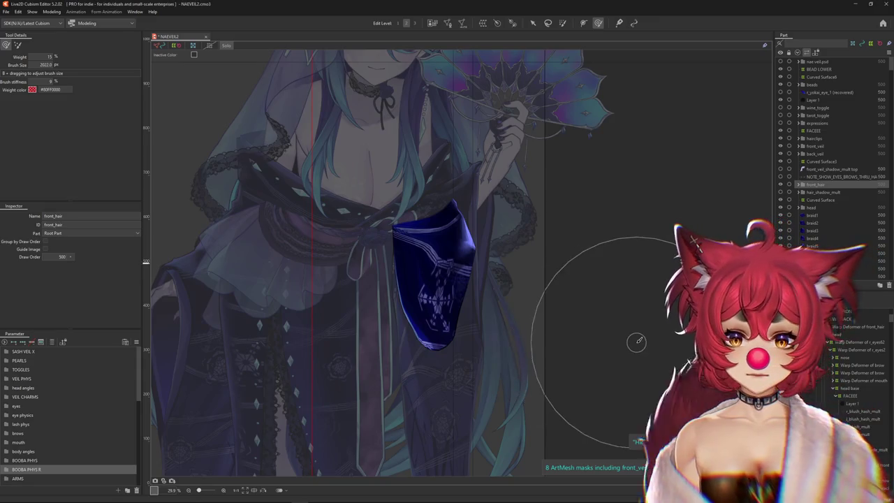
{"action": "scroll", "coordinate": [637, 341], "scroll_direction": "down", "scroll_amount": 2}
{"action": "scroll", "coordinate": [622, 335], "scroll_direction": "up", "scroll_amount": 4}
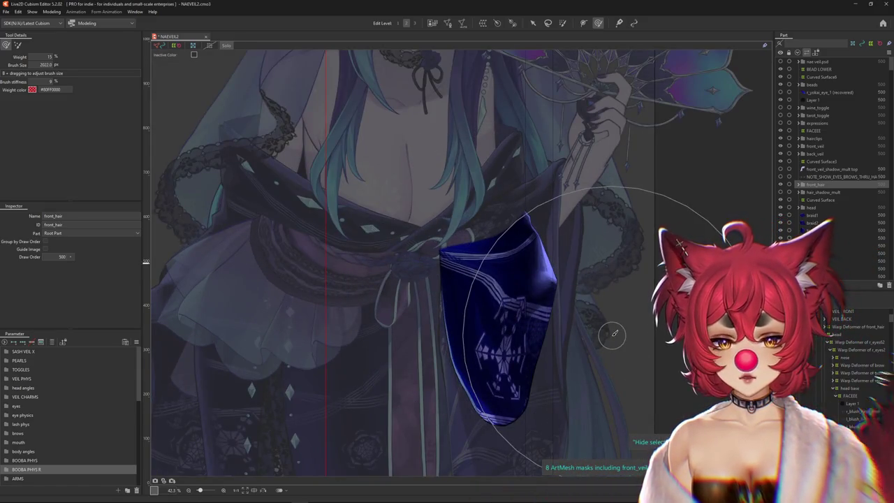
{"action": "scroll", "coordinate": [613, 339], "scroll_direction": "down", "scroll_amount": 2}
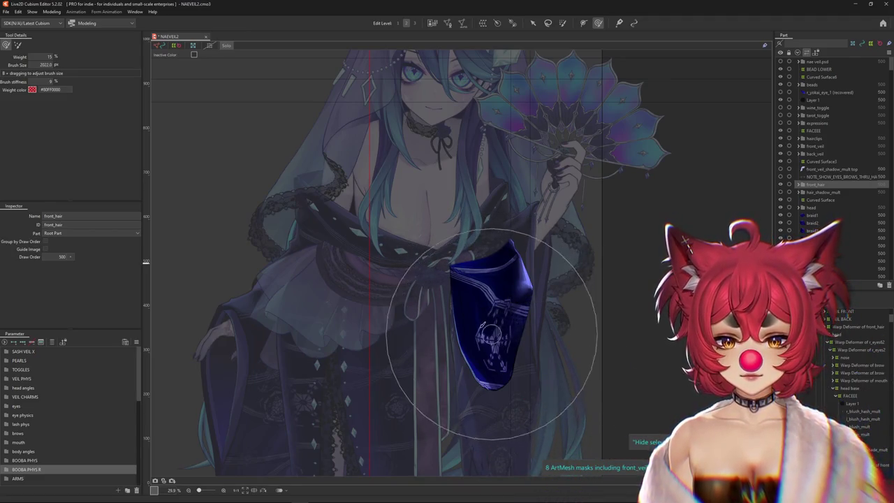
Select the r_sleeve1_forearm2 sleeve's arms18 warp, set Body X AUG to -10, and start brushing it
{"action": "left_click", "coordinate": [480, 328]}
{"action": "left_click", "coordinate": [489, 318]}
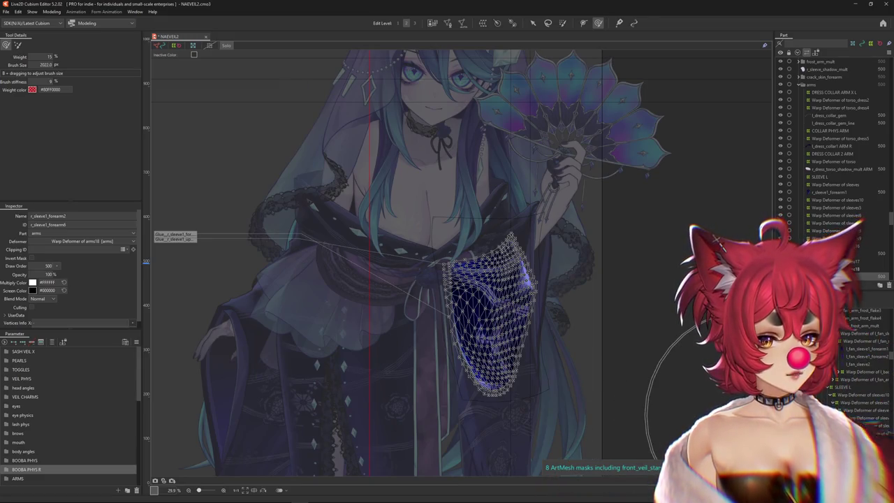
{"action": "left_click", "coordinate": [490, 318]}
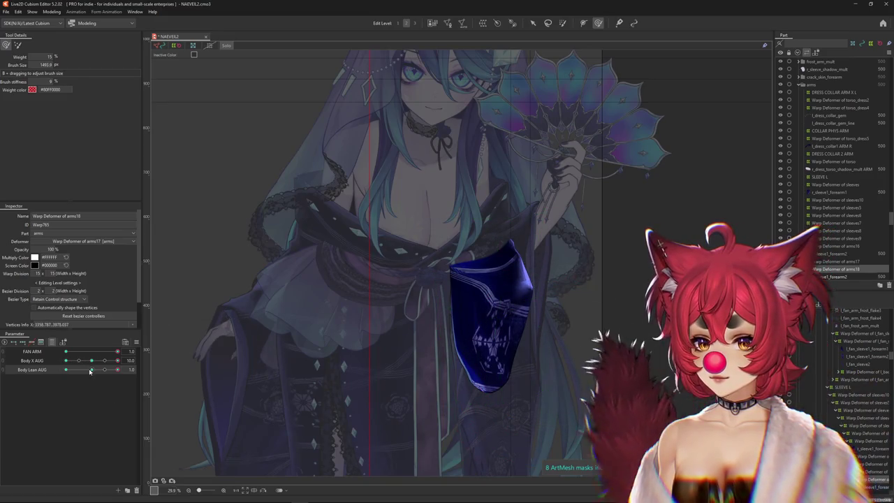
{"action": "left_click", "coordinate": [93, 362]}
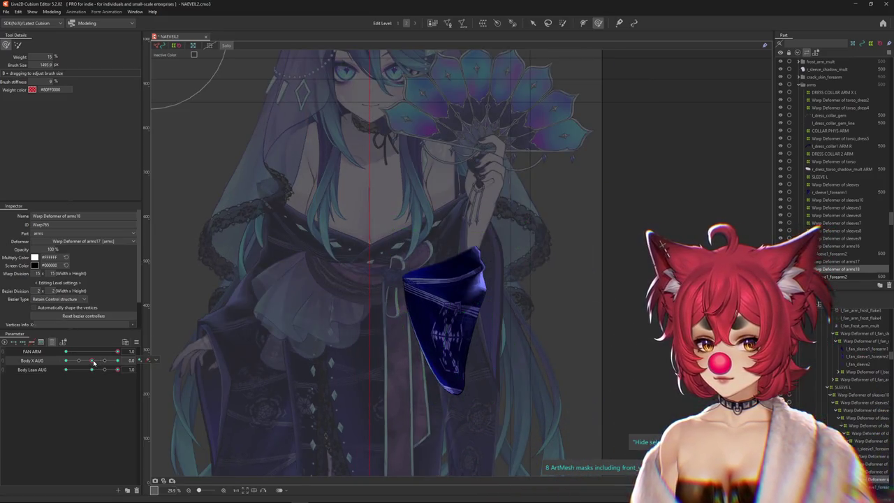
{"action": "left_click", "coordinate": [66, 360]}
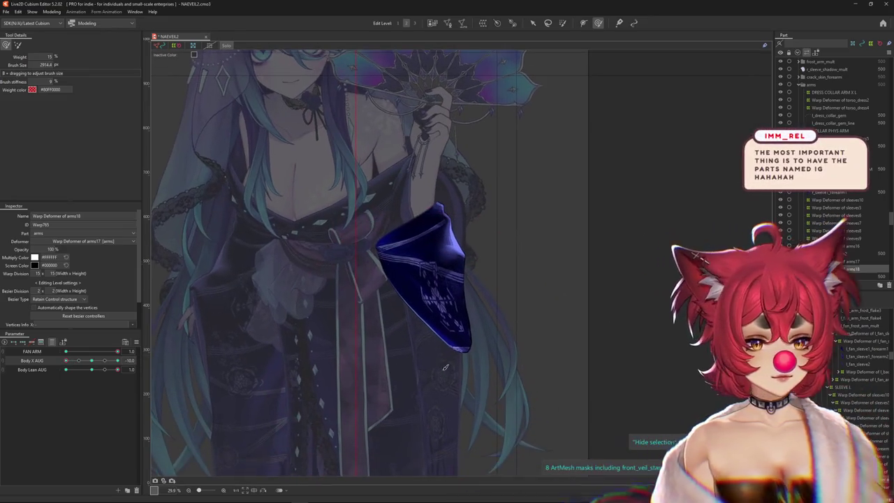
{"action": "left_click_drag", "start_coordinate": [443, 365], "coordinate": [643, 437]}
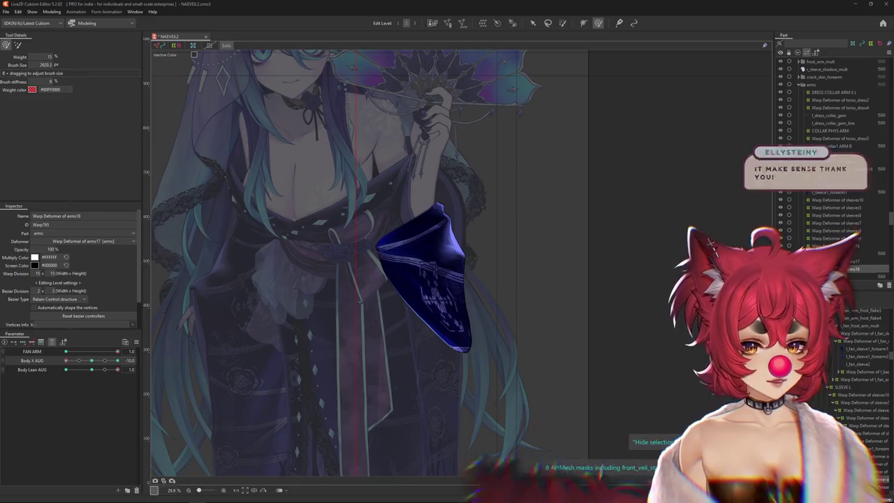
{"action": "left_click_drag", "start_coordinate": [442, 333], "coordinate": [375, 348]}
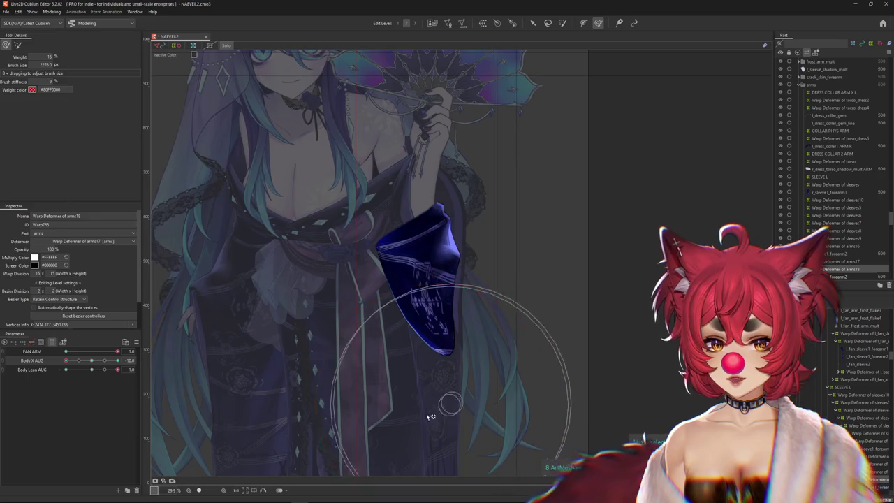
Resize the deform brush and reshape the sleeve warp at Body X AUG -10, undoing one bad stroke
{"action": "left_click_drag", "start_coordinate": [538, 321], "coordinate": [510, 306]}
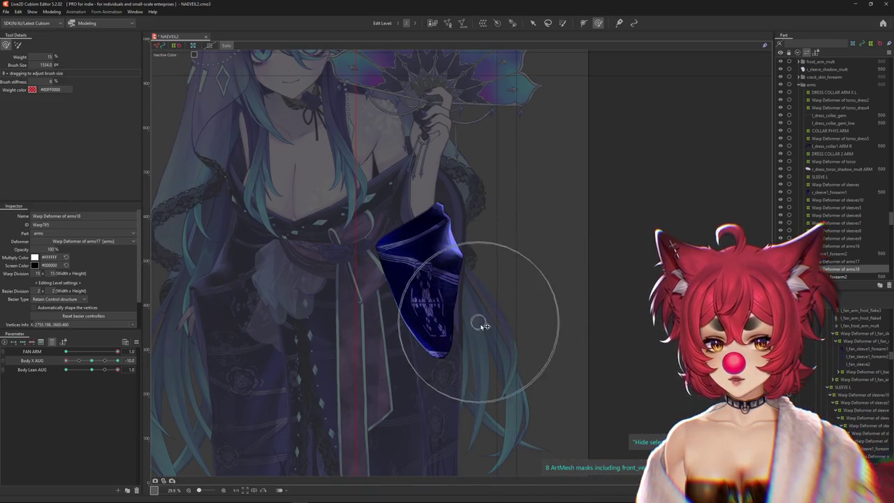
{"action": "left_click_drag", "start_coordinate": [404, 348], "coordinate": [447, 342]}
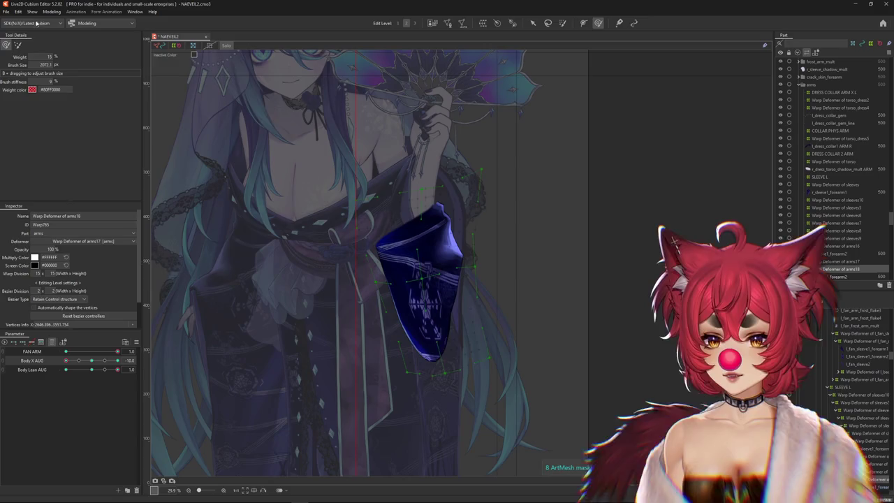
{"action": "mouse_move", "coordinate": [520, 297]}
{"action": "left_mouse_down"}
{"action": "mouse_move", "coordinate": [397, 308]}
{"action": "mouse_move", "coordinate": [427, 275]}
{"action": "mouse_move", "coordinate": [445, 331]}
{"action": "left_mouse_up"}
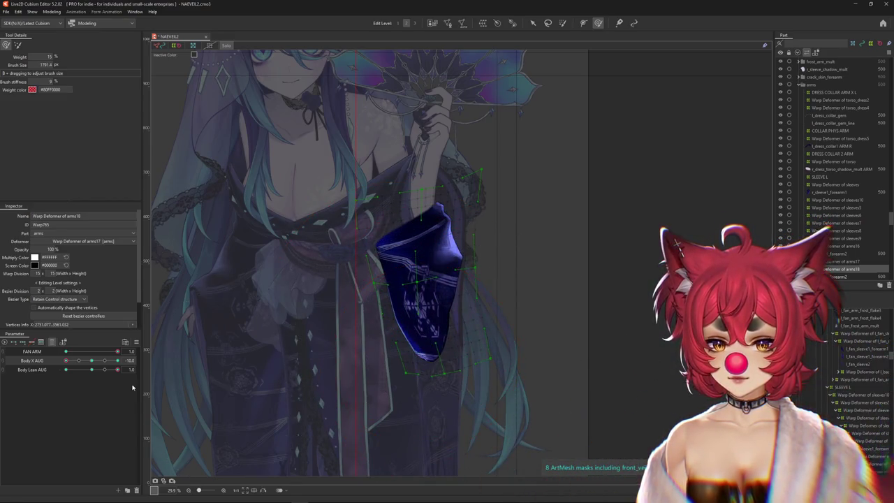
{"action": "left_click_drag", "start_coordinate": [90, 364], "coordinate": [92, 360]}
{"action": "left_click_drag", "start_coordinate": [409, 295], "coordinate": [455, 294]}
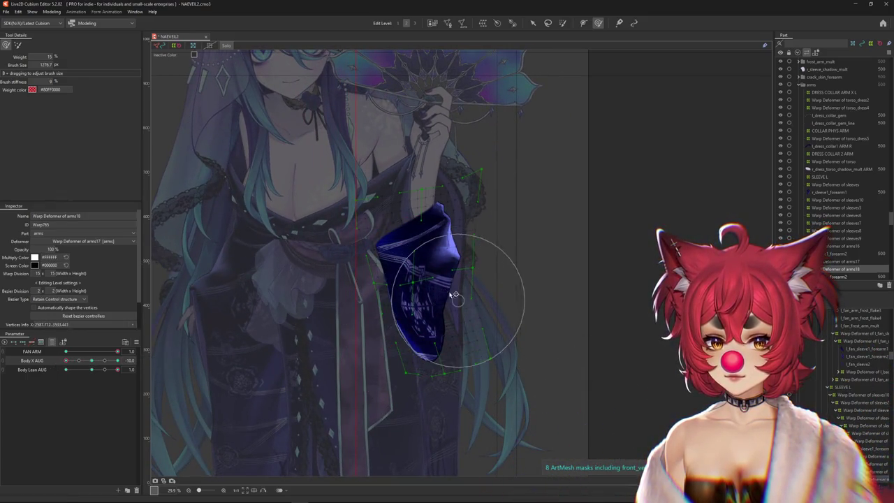
{"action": "left_click_drag", "start_coordinate": [431, 292], "coordinate": [447, 287]}
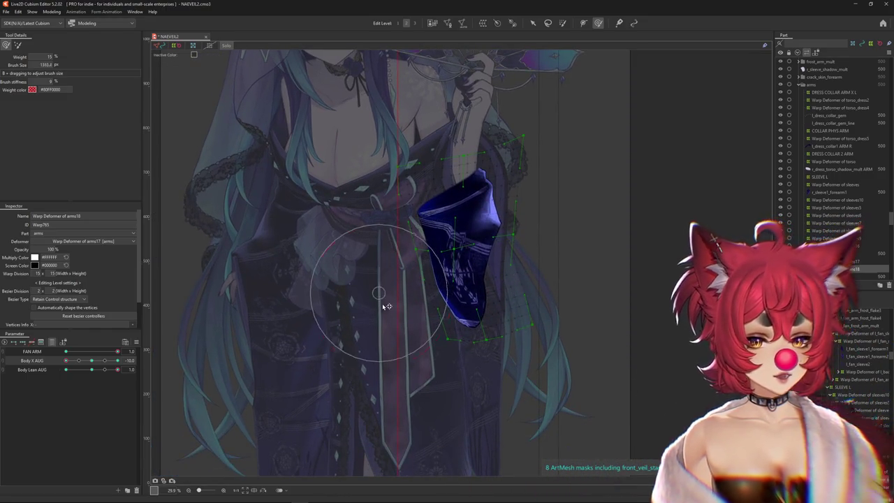
{"action": "mouse_move", "coordinate": [403, 298]}
{"action": "left_mouse_down"}
{"action": "mouse_move", "coordinate": [513, 345]}
{"action": "mouse_move", "coordinate": [319, 329]}
{"action": "left_mouse_up"}
{"action": "key", "text": "ctrl+z"}
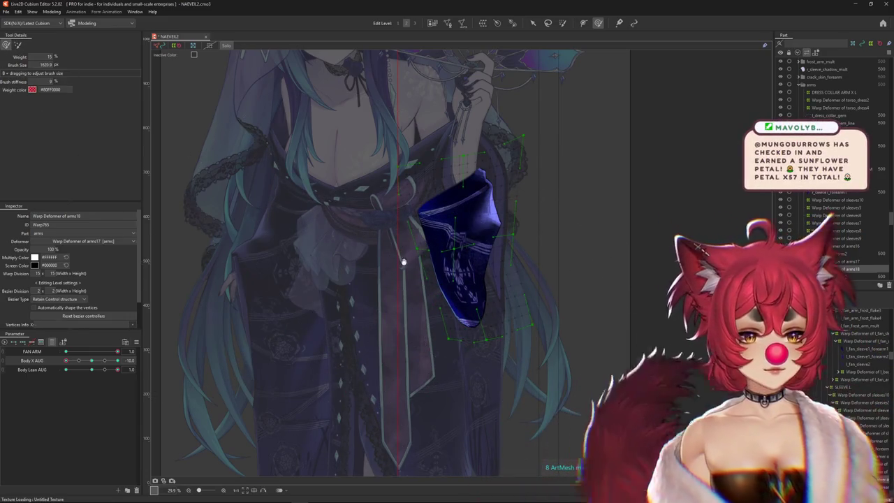
Brush the sleeve warp again at Body X AUG -10, then reshape it at Body X AUG 10
{"action": "left_click_drag", "start_coordinate": [92, 362], "coordinate": [60, 366]}
{"action": "left_click_drag", "start_coordinate": [495, 336], "coordinate": [455, 299]}
{"action": "left_click", "coordinate": [105, 369]}
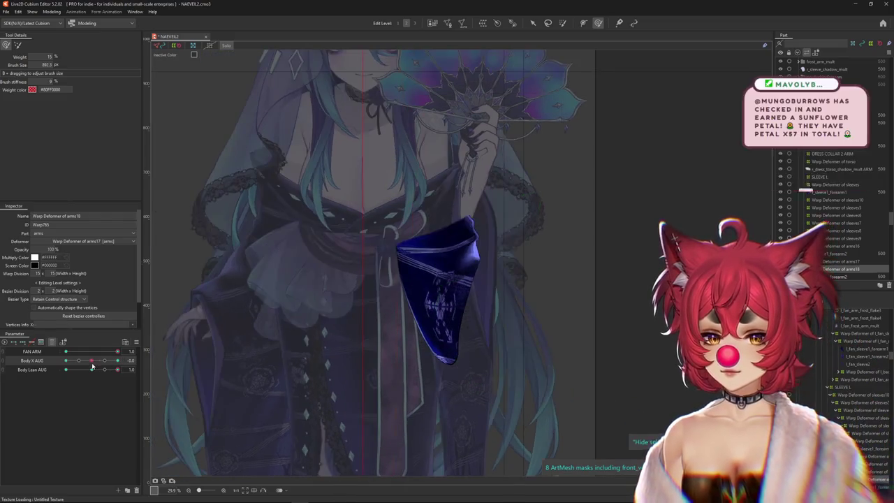
{"action": "left_click_drag", "start_coordinate": [107, 366], "coordinate": [119, 360]}
{"action": "left_click_drag", "start_coordinate": [522, 322], "coordinate": [487, 300]}
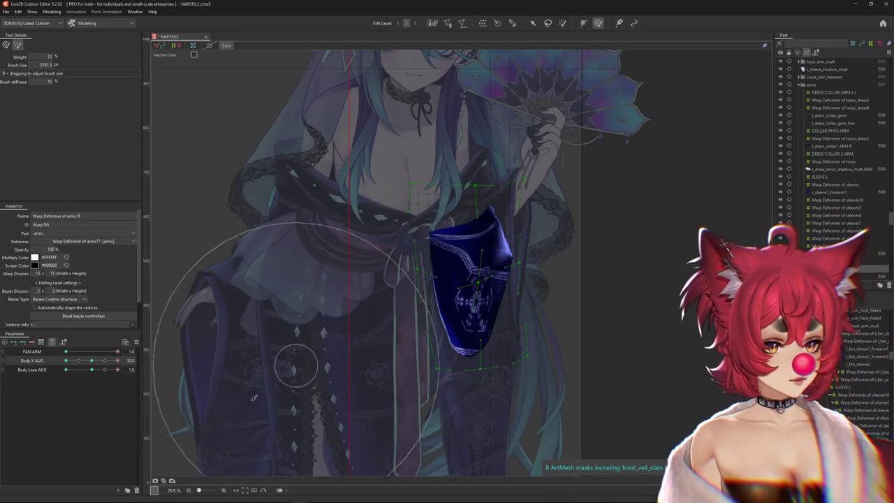
Brush the sleeve warp at Body Lean AUG -1 with the weighted brush, then return Body Lean AUG to 0
{"action": "mouse_move", "coordinate": [100, 371]}
{"action": "left_mouse_down"}
{"action": "mouse_move", "coordinate": [125, 377]}
{"action": "mouse_move", "coordinate": [66, 371]}
{"action": "left_mouse_up"}
{"action": "mouse_move", "coordinate": [431, 280]}
{"action": "left_mouse_down"}
{"action": "mouse_move", "coordinate": [536, 177]}
{"action": "mouse_move", "coordinate": [498, 168]}
{"action": "mouse_move", "coordinate": [504, 210]}
{"action": "left_mouse_up"}
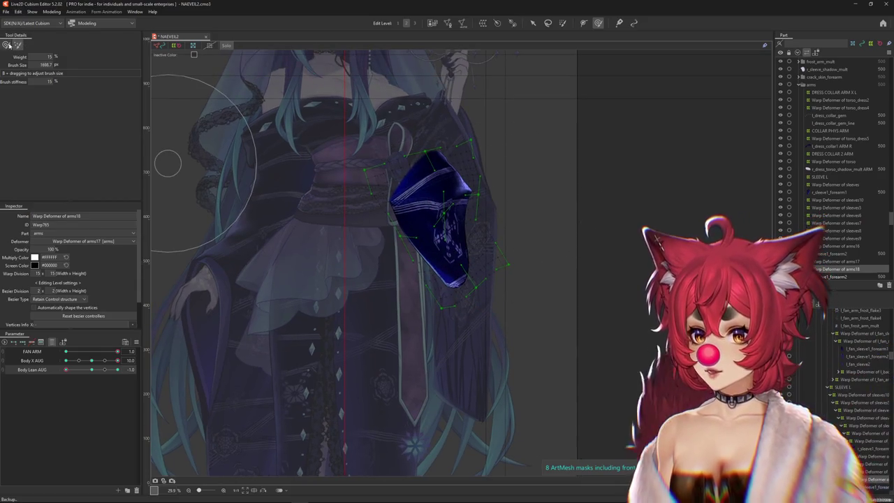
{"action": "left_click", "coordinate": [7, 46]}
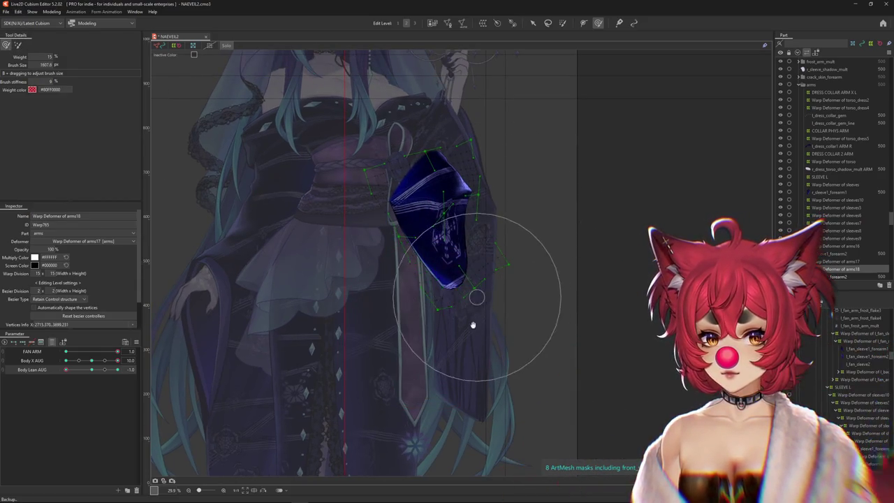
{"action": "left_click_drag", "start_coordinate": [474, 320], "coordinate": [471, 369]}
{"action": "left_click_drag", "start_coordinate": [97, 351], "coordinate": [116, 351]}
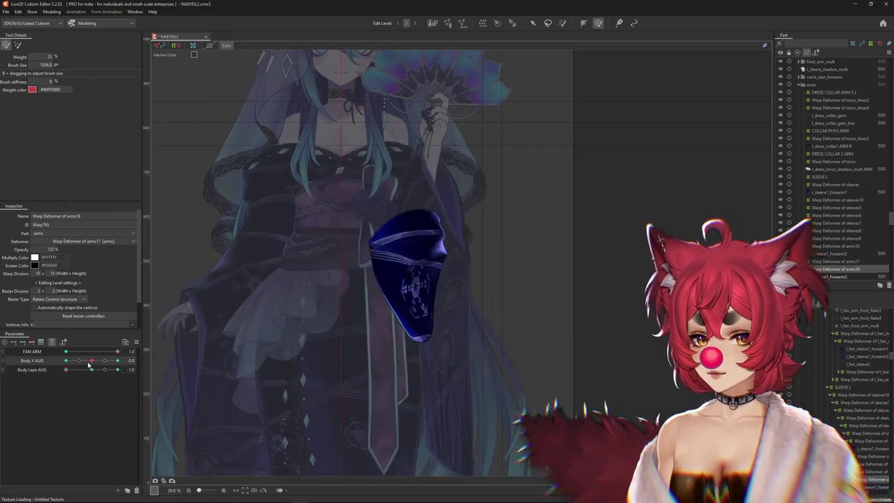
{"action": "left_click_drag", "start_coordinate": [423, 309], "coordinate": [416, 305]}
{"action": "left_click_drag", "start_coordinate": [467, 271], "coordinate": [474, 313]}
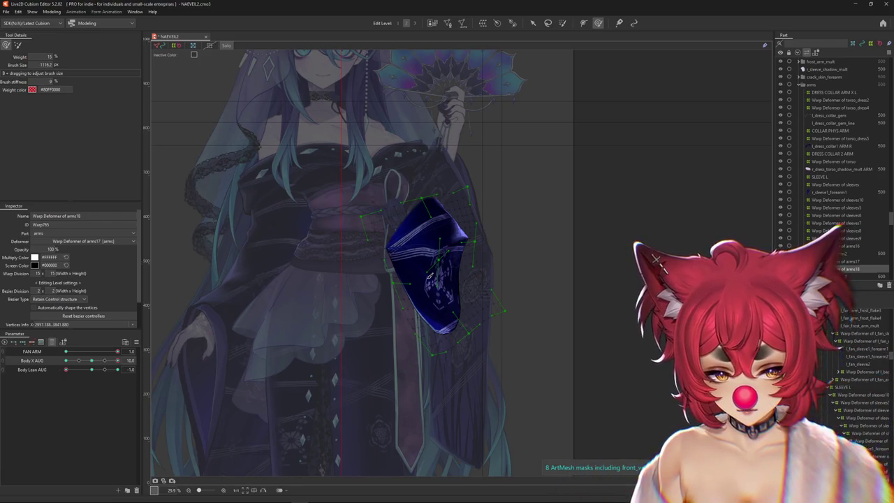
{"action": "mouse_move", "coordinate": [66, 369]}
{"action": "left_mouse_down"}
{"action": "mouse_move", "coordinate": [117, 369]}
{"action": "mouse_move", "coordinate": [91, 360]}
{"action": "mouse_move", "coordinate": [67, 361]}
{"action": "mouse_move", "coordinate": [67, 370]}
{"action": "left_mouse_up"}
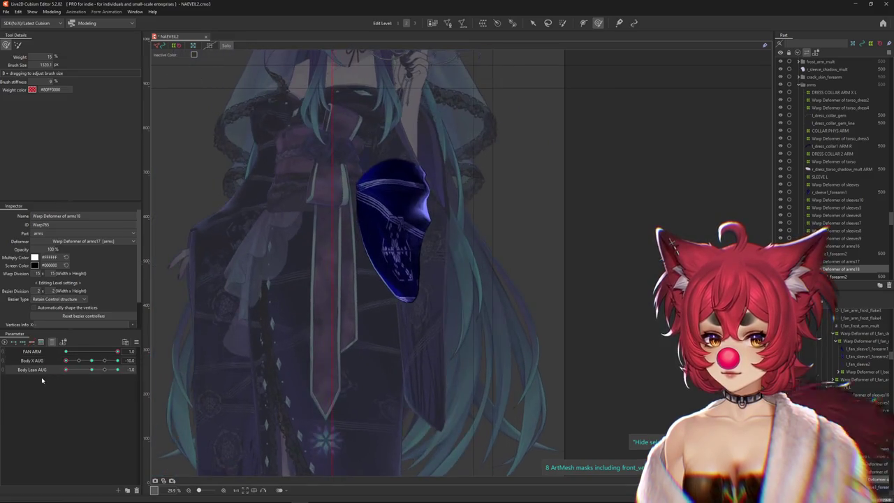
Paint the arms18 sleeve's blend-shape weights, checking them at full and opposite Body Lean AUG
{"action": "left_click_drag", "start_coordinate": [457, 199], "coordinate": [446, 233]}
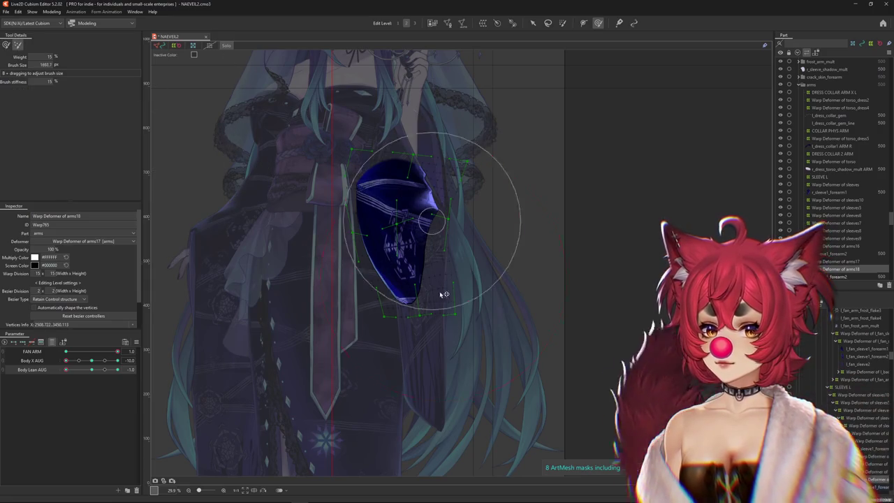
{"action": "left_click_drag", "start_coordinate": [444, 295], "coordinate": [420, 234]}
{"action": "left_click", "coordinate": [91, 369]}
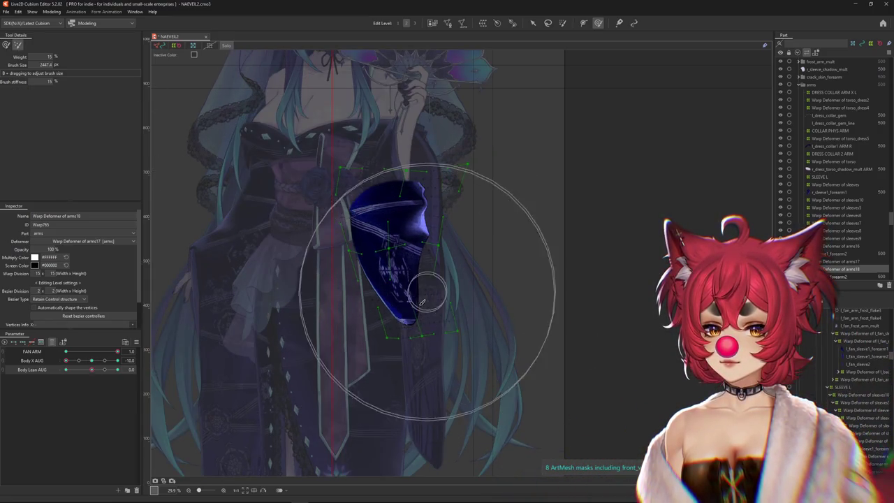
{"action": "left_click", "coordinate": [117, 370]}
{"action": "left_click", "coordinate": [5, 45]}
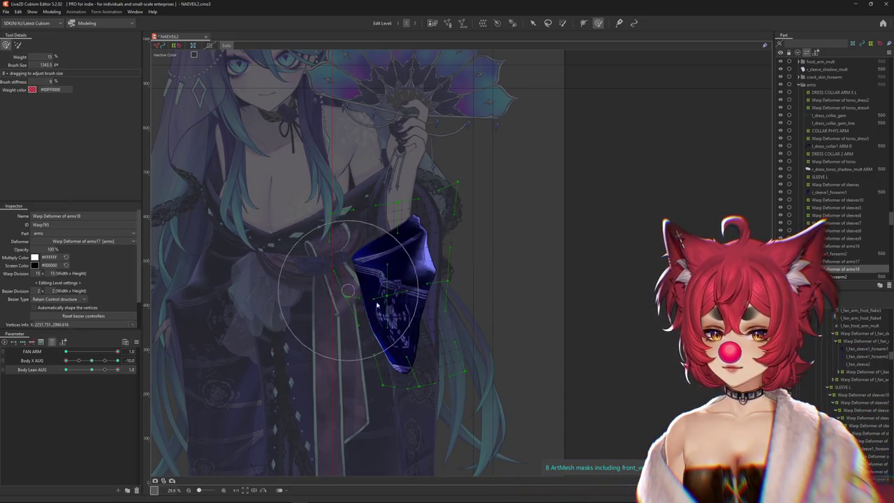
{"action": "left_click_drag", "start_coordinate": [422, 327], "coordinate": [386, 442]}
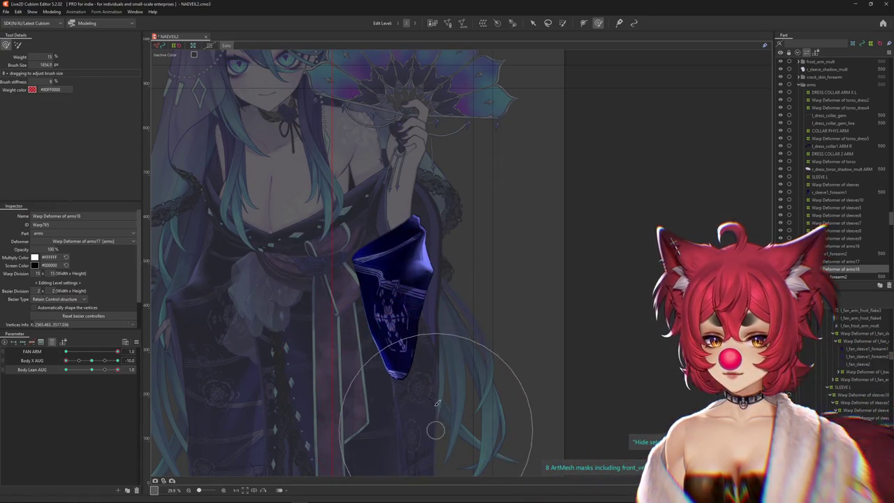
{"action": "left_click", "coordinate": [91, 370]}
{"action": "left_click_drag", "start_coordinate": [358, 321], "coordinate": [419, 371]}
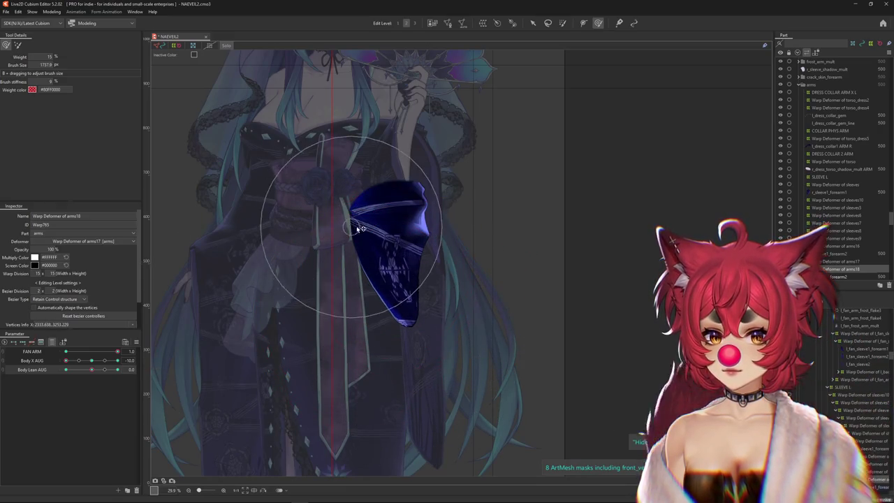
{"action": "left_click_drag", "start_coordinate": [91, 369], "coordinate": [38, 372]}
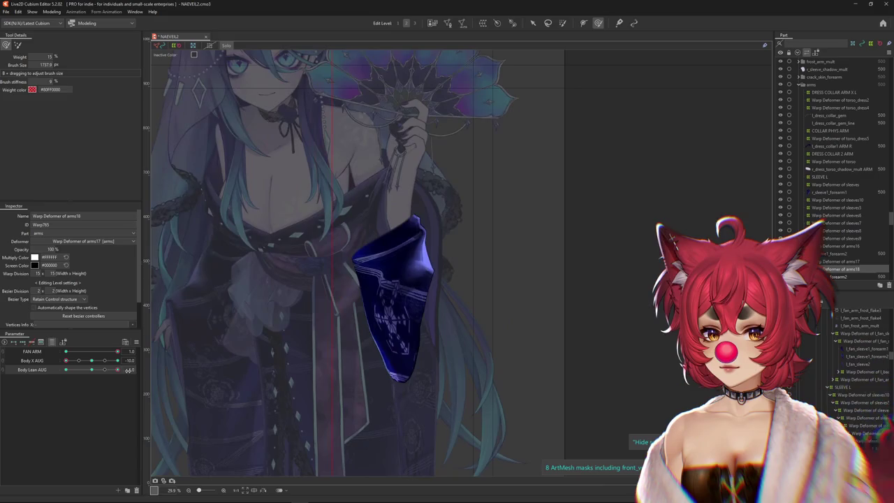
Preview the Physics Settings window and close it again
{"action": "left_click", "coordinate": [56, 11]}
{"action": "left_click", "coordinate": [65, 167]}
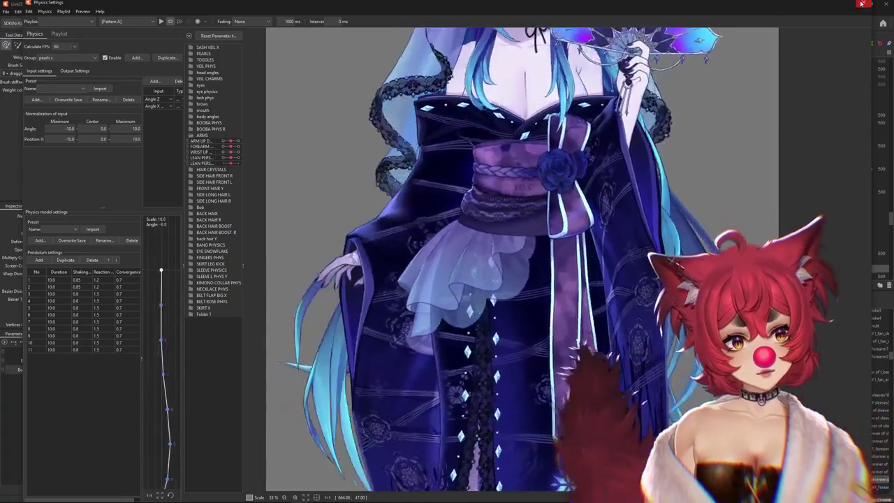
{"action": "left_click", "coordinate": [864, 3]}
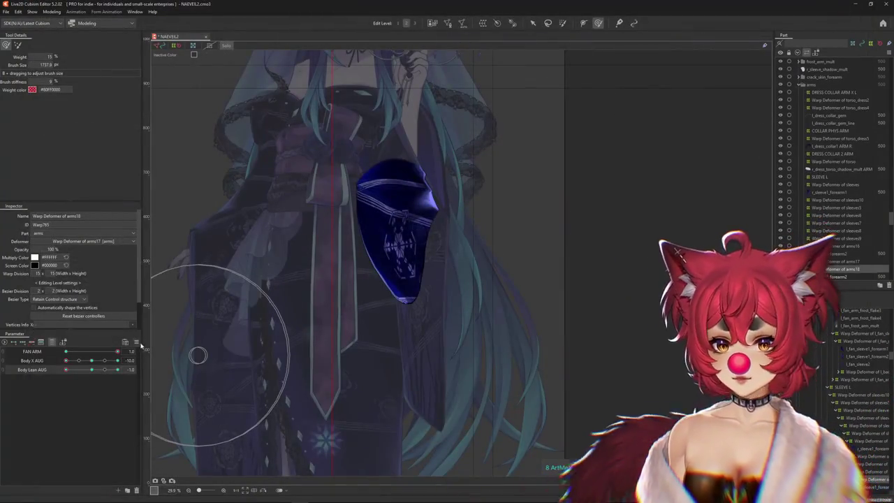
Reset all parameters to defaults and show only the selected deformer's parameters
{"action": "left_click", "coordinate": [137, 341]}
{"action": "left_click", "coordinate": [155, 320]}
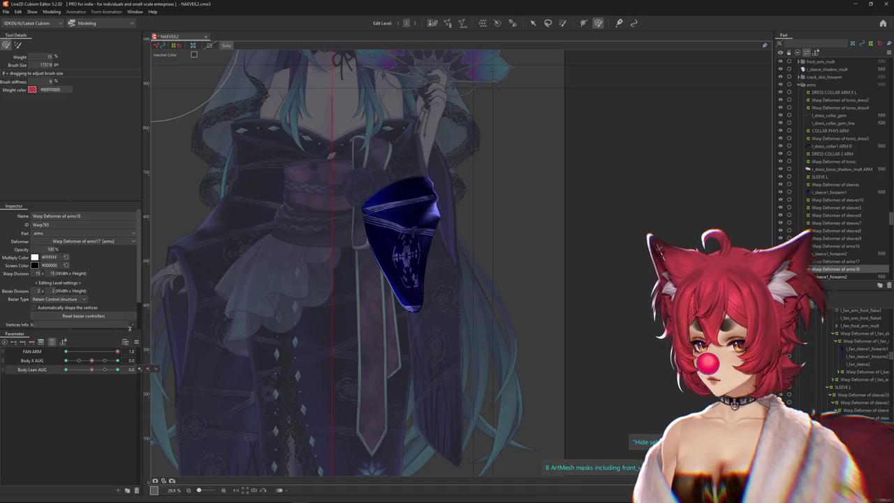
{"action": "left_click", "coordinate": [52, 342]}
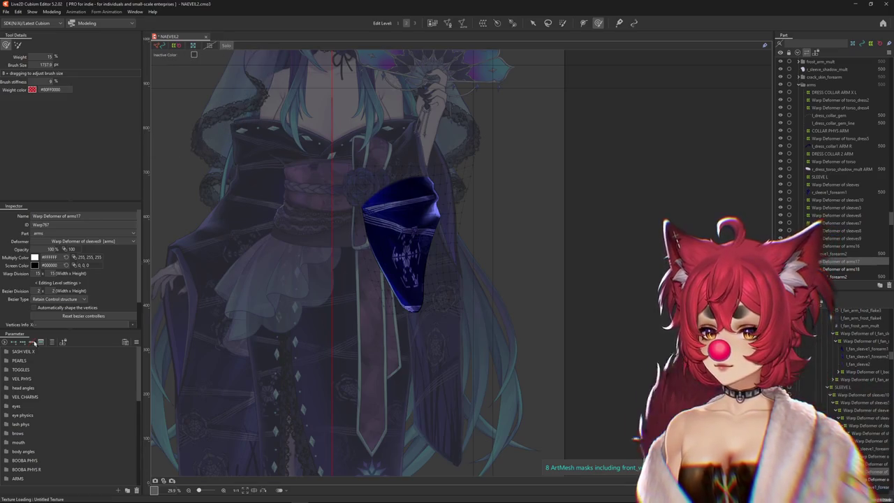
{"action": "left_click", "coordinate": [51, 342]}
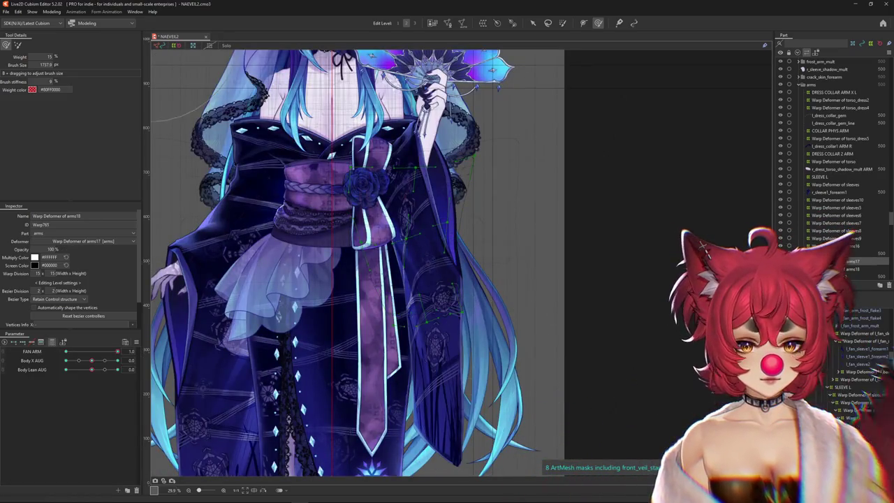
Select the arms17 warp and add a FAN ARM weight limit to SLEEVE CUFF L 3
{"action": "left_click", "coordinate": [847, 269]}
{"action": "left_click", "coordinate": [847, 262]}
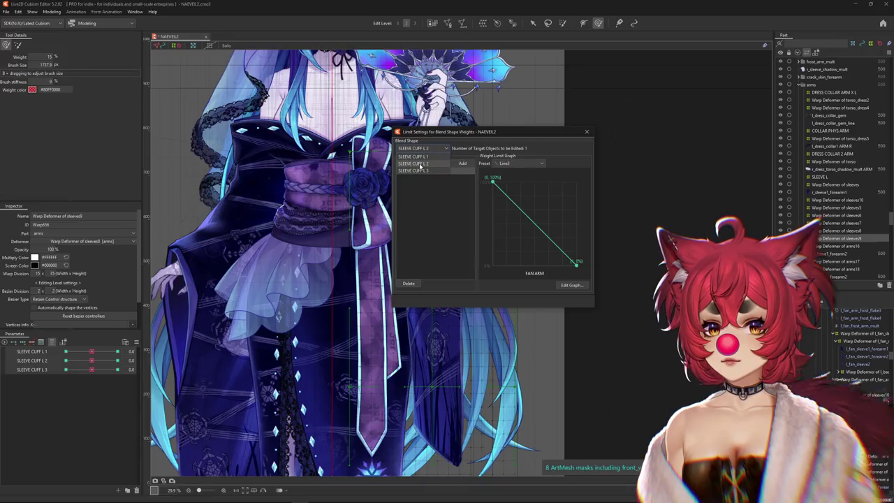
{"action": "left_click", "coordinate": [423, 163]}
{"action": "left_click", "coordinate": [447, 172]}
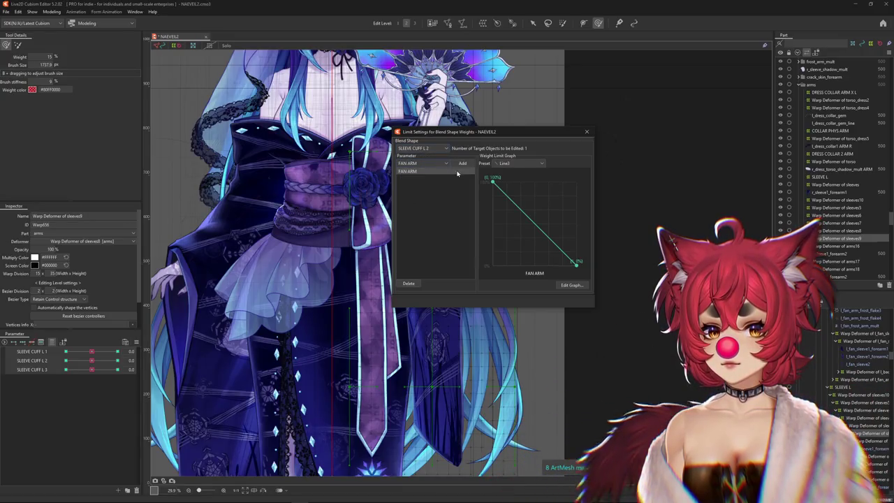
{"action": "left_click", "coordinate": [417, 171]}
{"action": "left_click", "coordinate": [420, 163]}
{"action": "left_click", "coordinate": [409, 199]}
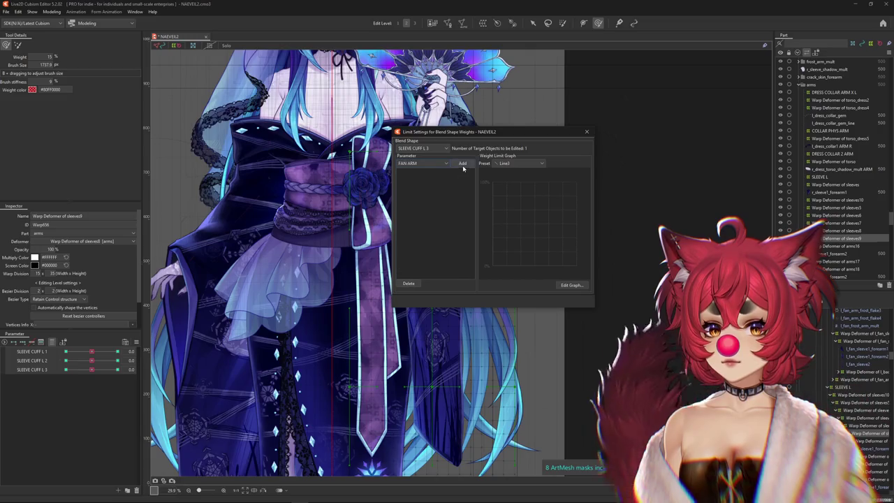
{"action": "left_click", "coordinate": [421, 163]}
{"action": "left_click", "coordinate": [418, 199]}
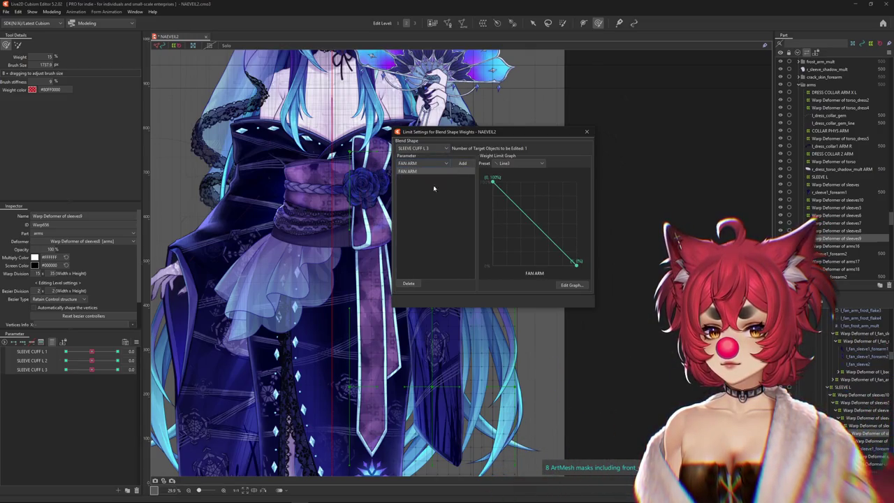
{"action": "left_click", "coordinate": [587, 131]}
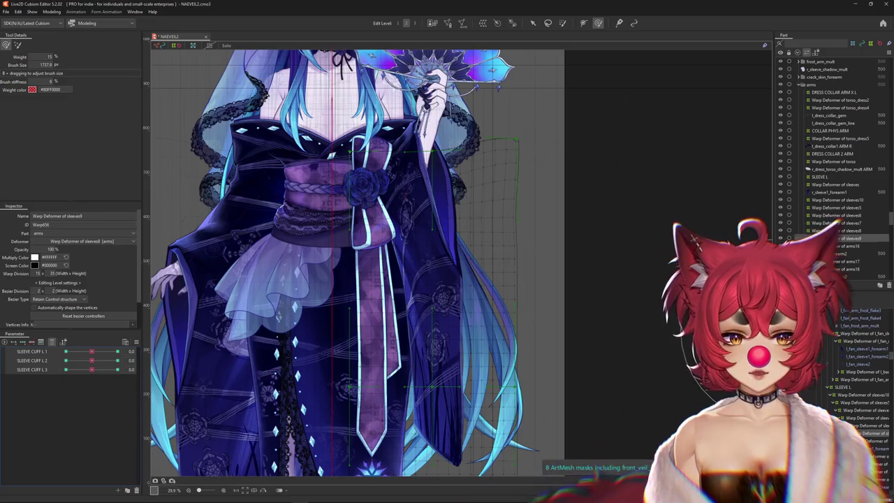
Test the sleeves8, sleeves7 and sleeves5 warps with their SLEEVE L sway sliders, including SLEEVE L X 4
{"action": "left_click", "coordinate": [448, 265]}
{"action": "left_click_drag", "start_coordinate": [92, 351], "coordinate": [97, 351]}
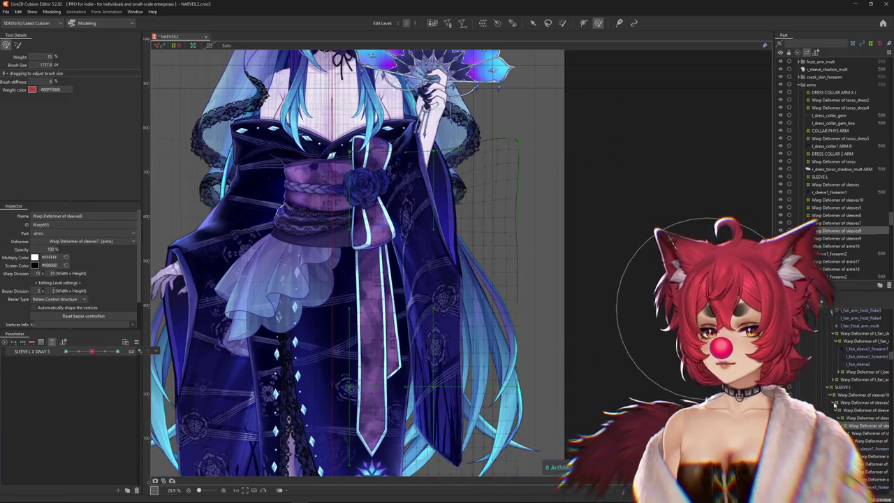
{"action": "left_click", "coordinate": [223, 384]}
{"action": "left_click_drag", "start_coordinate": [91, 351], "coordinate": [116, 351]}
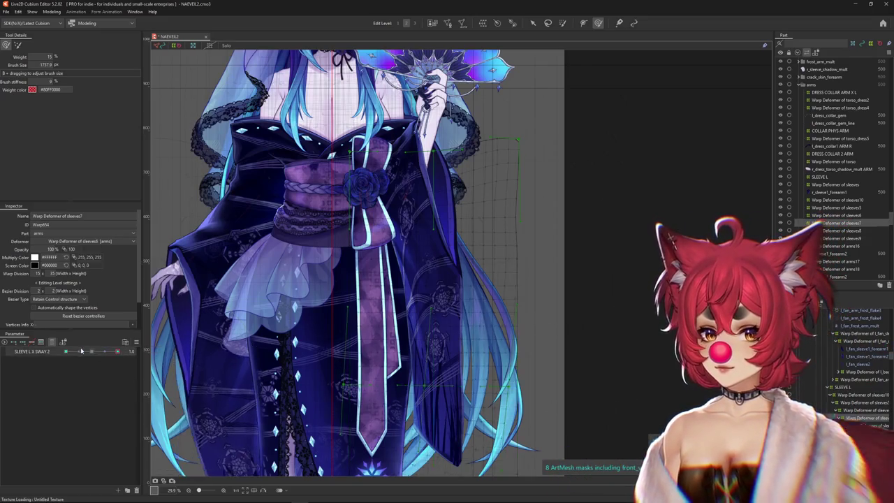
{"action": "left_click", "coordinate": [844, 411]}
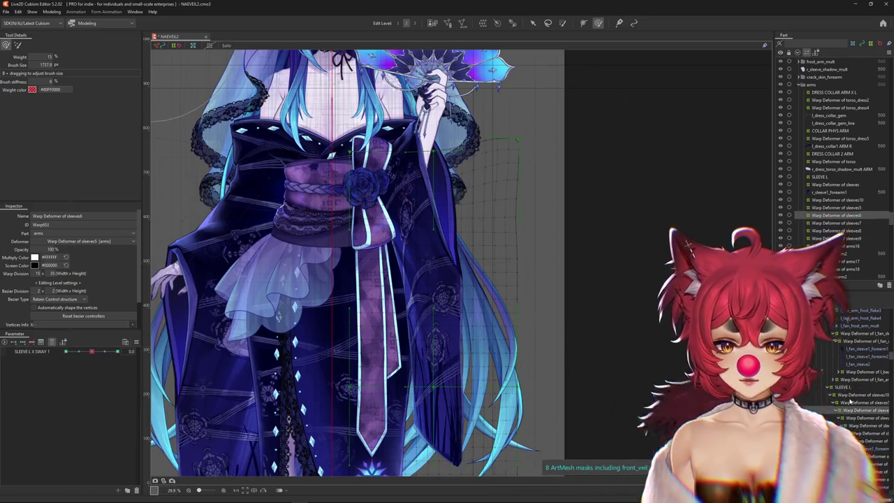
{"action": "left_click", "coordinate": [846, 402]}
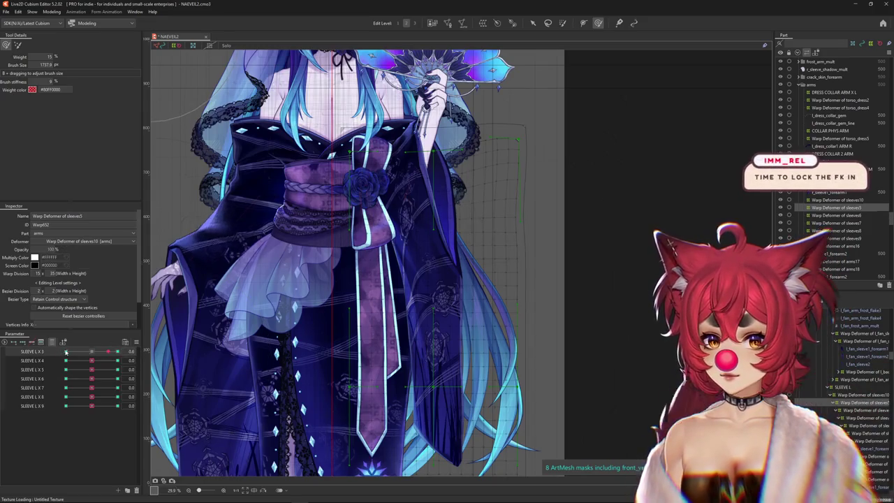
{"action": "left_click", "coordinate": [130, 360]}
{"action": "mouse_move", "coordinate": [91, 360]}
{"action": "left_mouse_down"}
{"action": "mouse_move", "coordinate": [110, 379]}
{"action": "mouse_move", "coordinate": [92, 379]}
{"action": "left_mouse_up"}
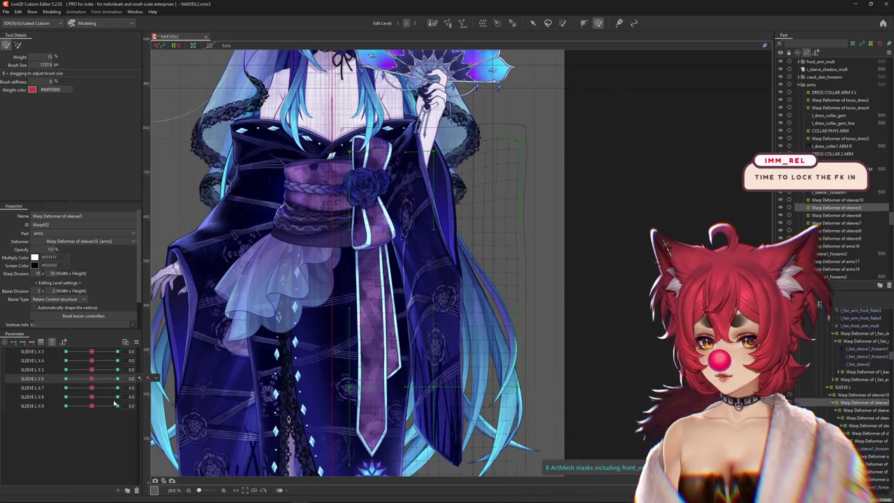
{"action": "left_click", "coordinate": [137, 342]}
Add FAN ARM as the weight limit for SLEEVE L X 3, 4 and 5
{"action": "left_click", "coordinate": [175, 448]}
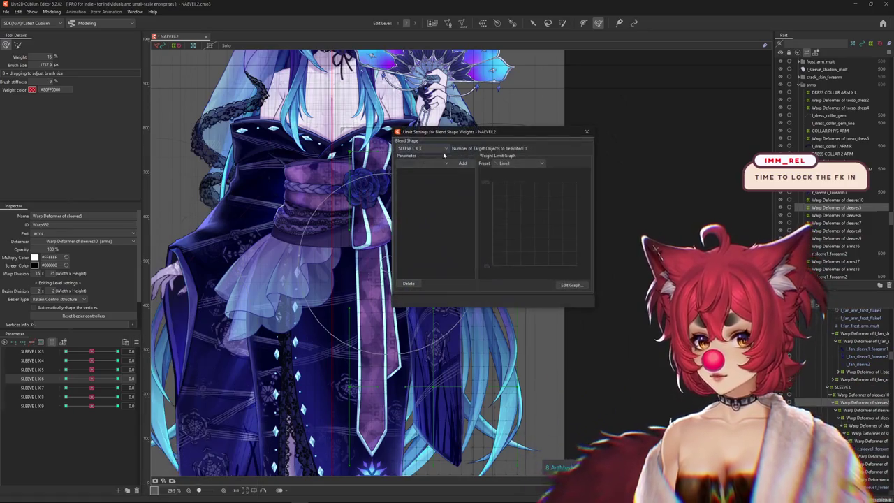
{"action": "left_click", "coordinate": [429, 148]}
{"action": "left_click", "coordinate": [428, 150]}
{"action": "left_click", "coordinate": [424, 164]}
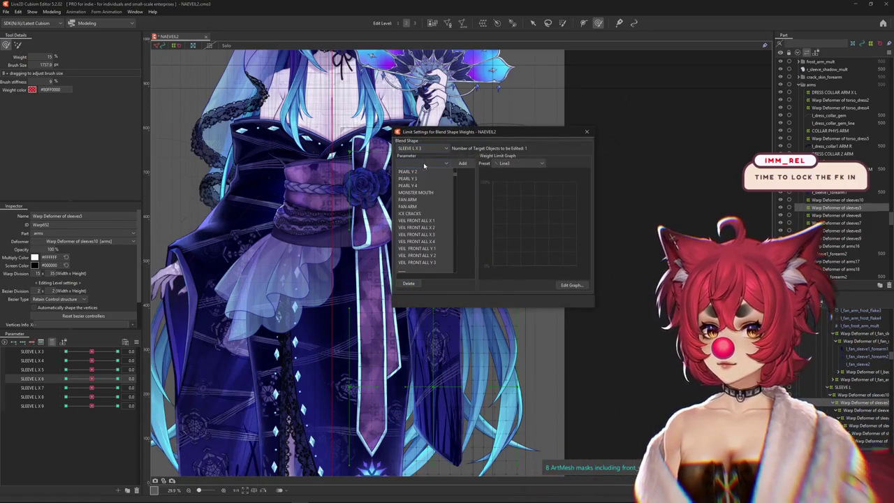
{"action": "left_click", "coordinate": [418, 202]}
{"action": "left_click", "coordinate": [429, 148]}
{"action": "left_click", "coordinate": [412, 175]}
{"action": "left_click", "coordinate": [424, 163]}
{"action": "left_click", "coordinate": [415, 200]}
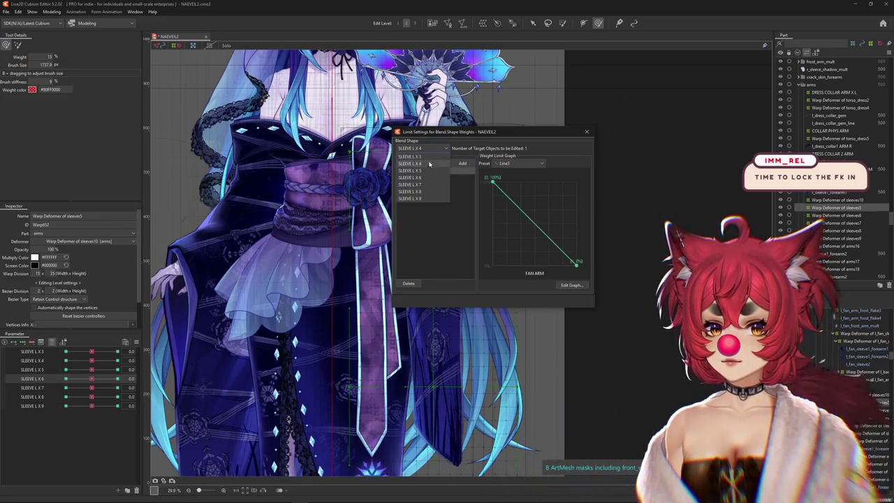
{"action": "left_click", "coordinate": [411, 170]}
{"action": "left_click", "coordinate": [424, 164]}
{"action": "left_click", "coordinate": [415, 200]}
{"action": "left_click", "coordinate": [464, 163]}
Add FAN ARM as the weight limit for SLEEVE L X 6, 7, 8 and 9
{"action": "left_click", "coordinate": [431, 148]}
{"action": "left_click", "coordinate": [419, 179]}
{"action": "left_click", "coordinate": [424, 164]}
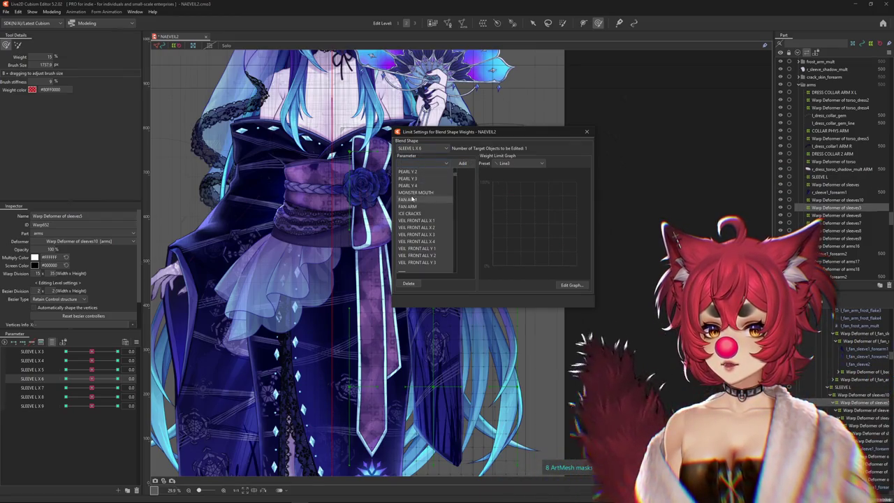
{"action": "left_click", "coordinate": [415, 200]}
{"action": "left_click", "coordinate": [465, 164]}
{"action": "left_click", "coordinate": [421, 149]}
{"action": "left_click", "coordinate": [408, 185]}
{"action": "left_click", "coordinate": [414, 165]}
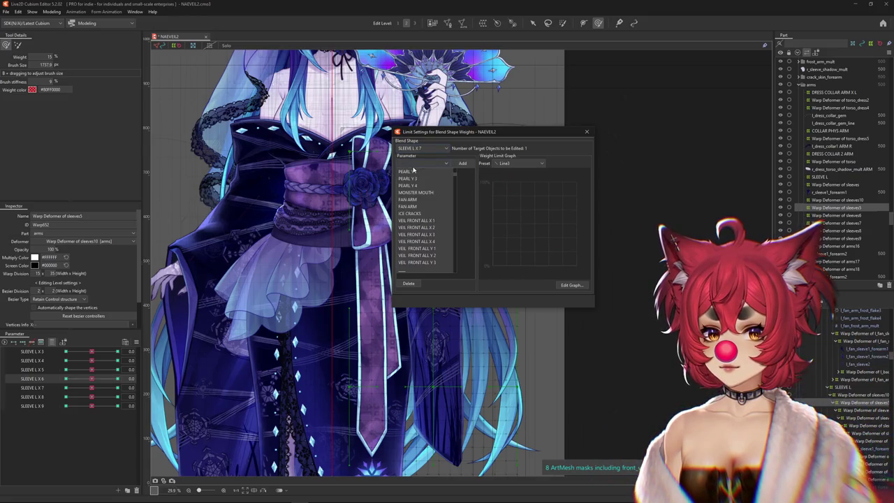
{"action": "left_click", "coordinate": [412, 200]}
{"action": "left_click", "coordinate": [463, 164]}
{"action": "left_click", "coordinate": [422, 149]}
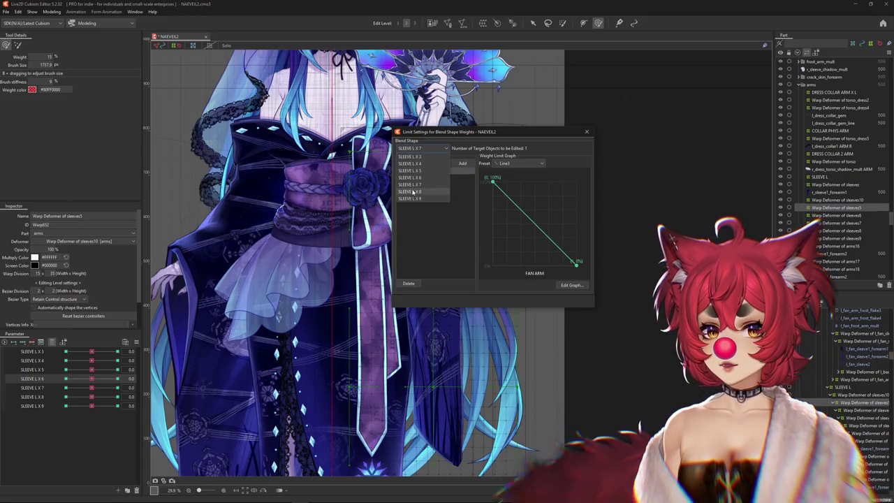
{"action": "left_click", "coordinate": [419, 164]}
{"action": "left_click", "coordinate": [412, 198]}
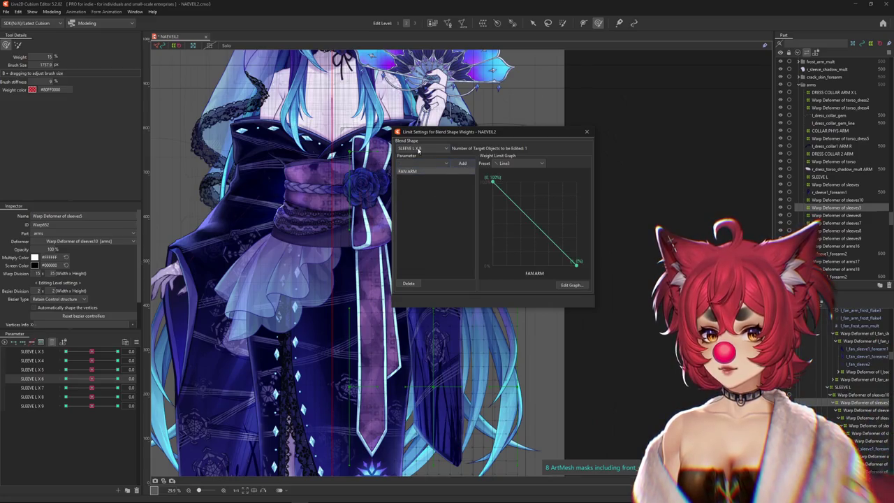
{"action": "left_click", "coordinate": [415, 199]}
{"action": "left_click", "coordinate": [414, 165]}
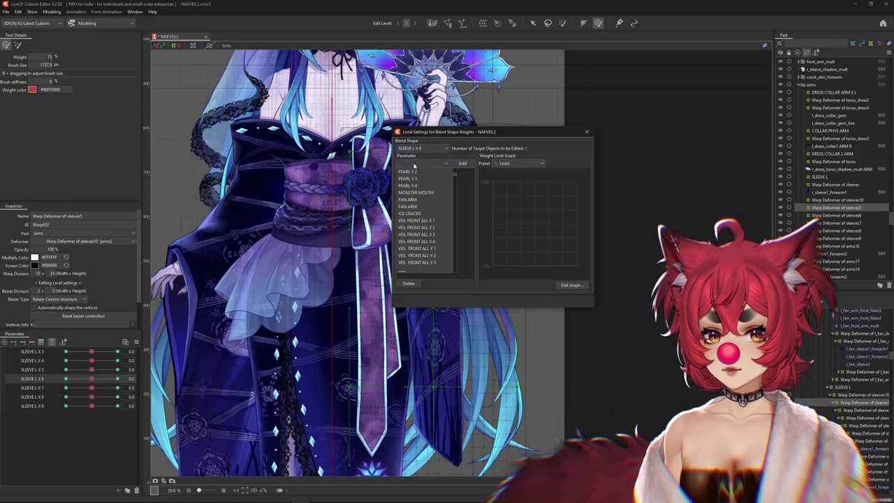
{"action": "left_click", "coordinate": [410, 200]}
{"action": "left_click", "coordinate": [462, 164]}
Close the weight limit dialog and open the Physics Settings window
{"action": "left_click", "coordinate": [588, 131]}
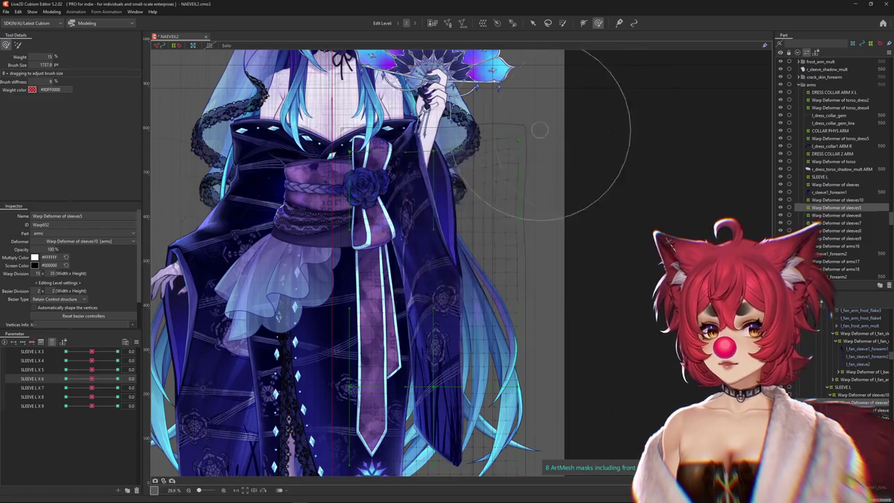
{"action": "left_click", "coordinate": [52, 11]}
{"action": "key", "text": "Return"}
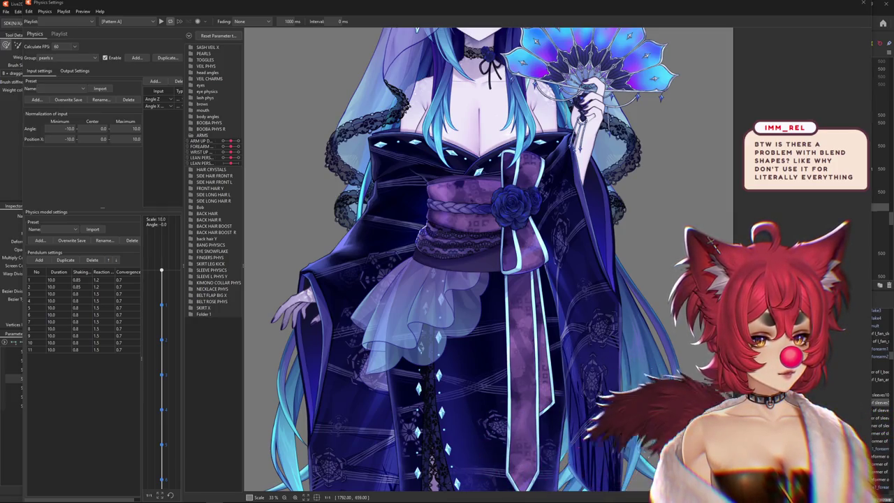
Close Physics Settings, back to the sleeves5 warp's SLEEVE L X parameters
{"action": "left_click", "coordinate": [864, 3]}
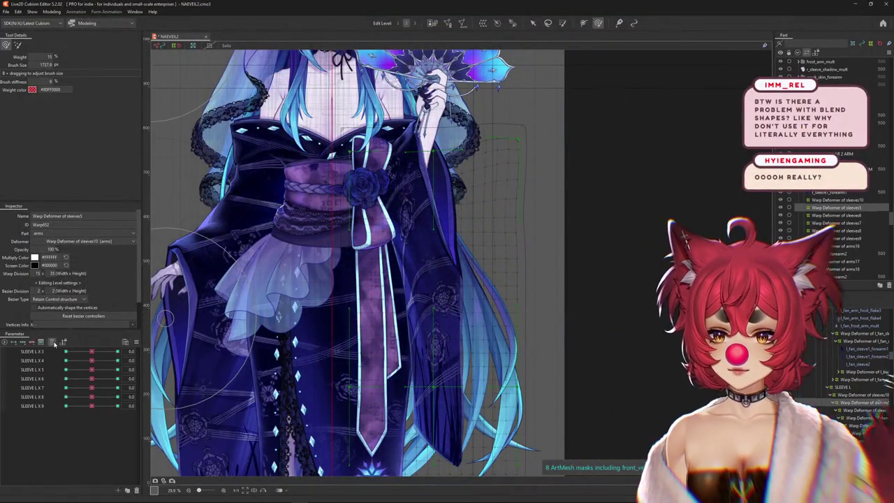
Collapse the parameter groups, expand head angles, nudge Angle X AUG, and save the model
{"action": "left_click", "coordinate": [51, 342]}
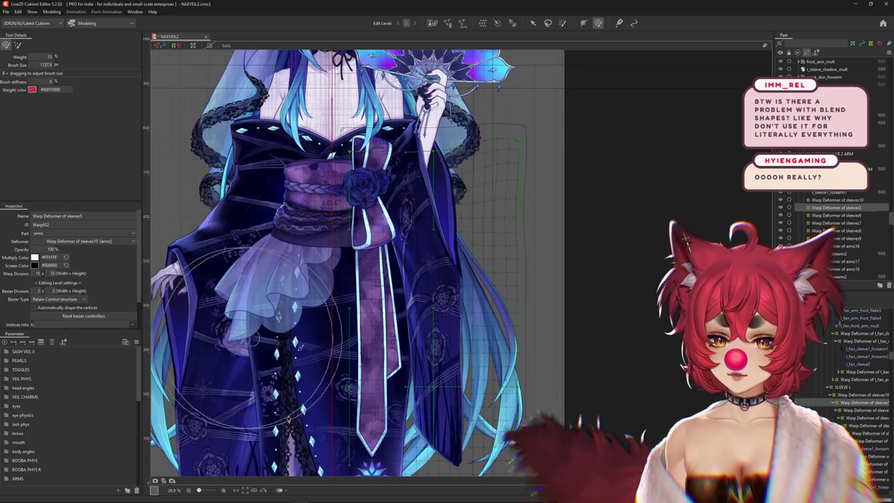
{"action": "scroll", "coordinate": [293, 350], "scroll_direction": "down", "scroll_amount": 2}
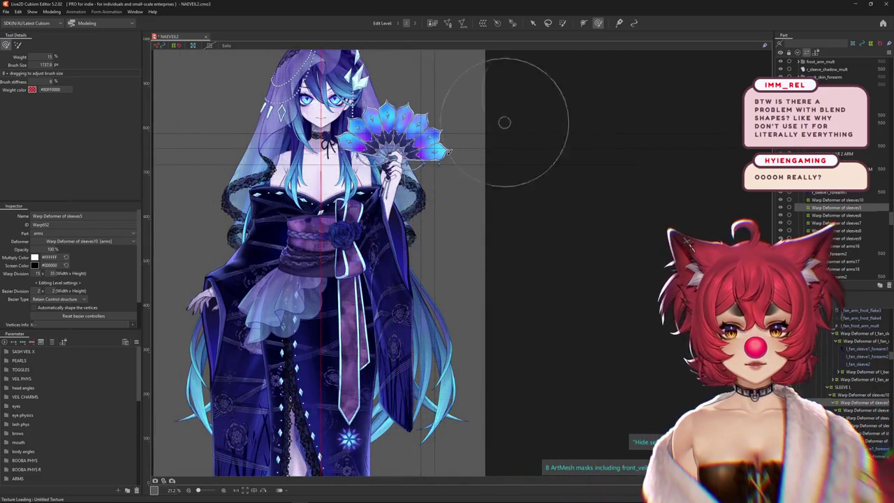
{"action": "scroll", "coordinate": [545, 140], "scroll_direction": "up", "scroll_amount": 1}
{"action": "scroll", "coordinate": [489, 231], "scroll_direction": "up", "scroll_amount": 3}
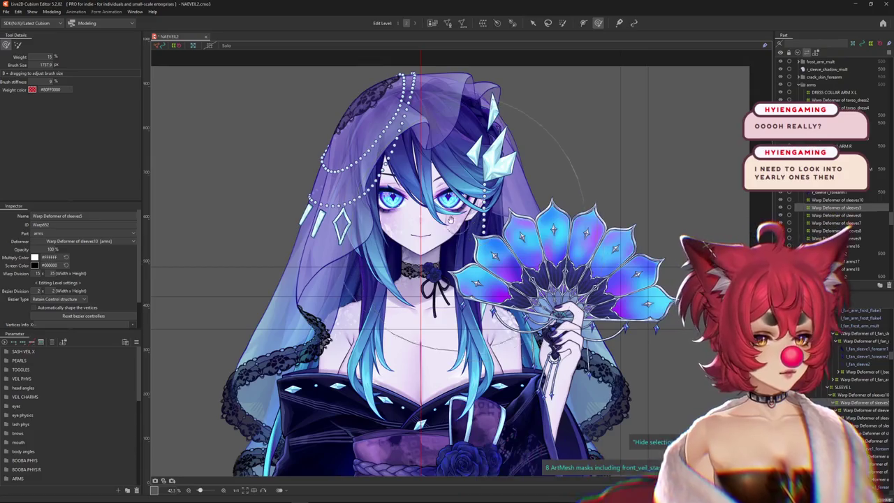
{"action": "scroll", "coordinate": [280, 314], "scroll_direction": "up", "scroll_amount": 1}
{"action": "left_click", "coordinate": [5, 387]}
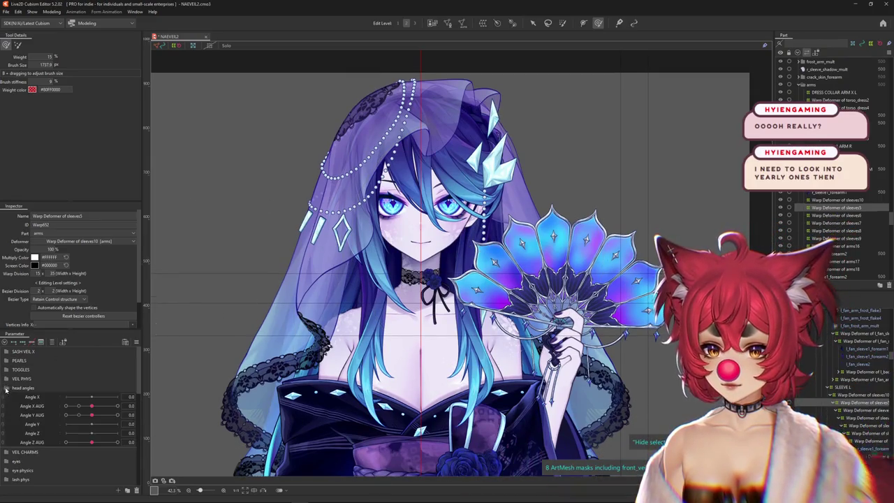
{"action": "left_click_drag", "start_coordinate": [97, 409], "coordinate": [92, 406]}
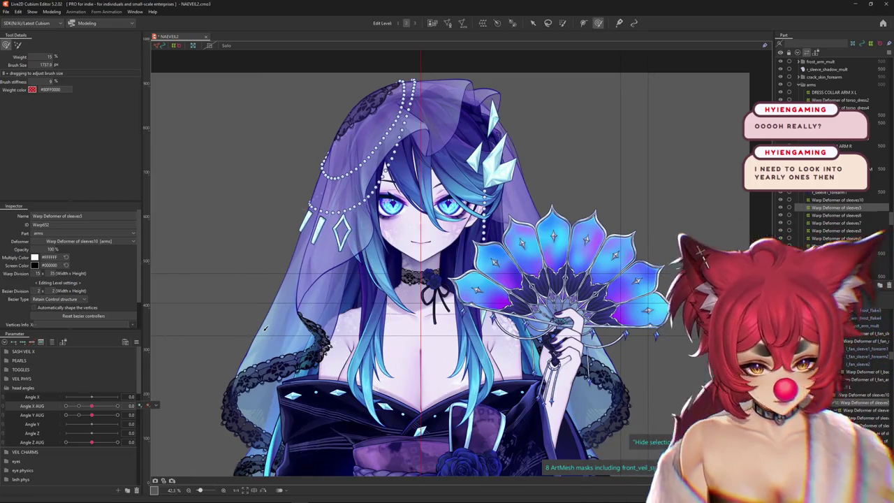
{"action": "key", "text": "ctrl+s"}
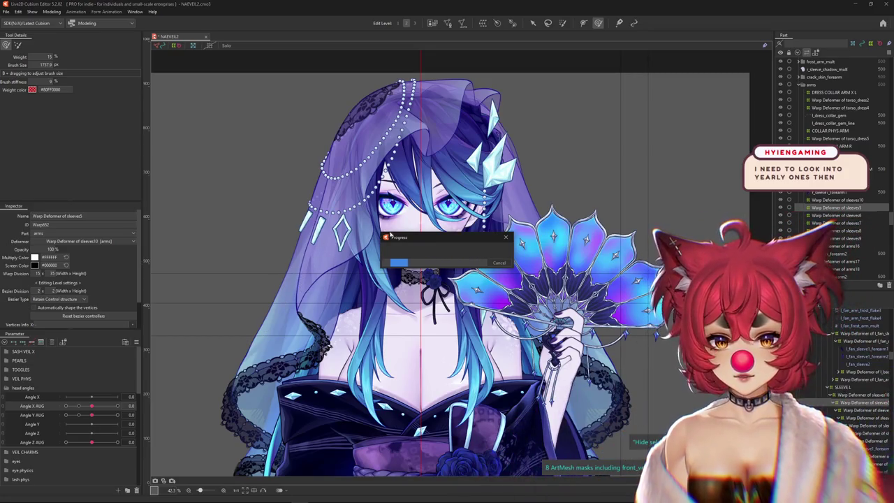
{"action": "scroll", "coordinate": [467, 168], "scroll_direction": "up", "scroll_amount": 2}
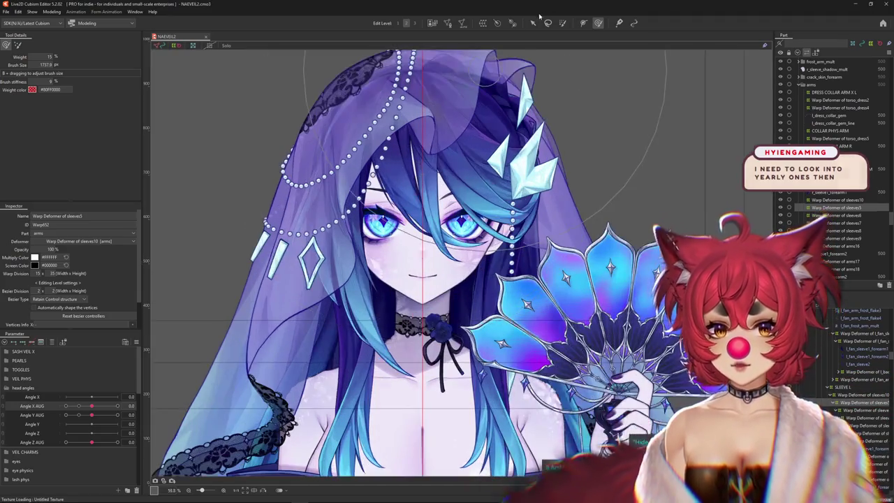
Swing Angle X AUG and Angle Y AUG to their maximums to check the veil, then reset Angle Y AUG to 0
{"action": "scroll", "coordinate": [466, 168], "scroll_direction": "up", "scroll_amount": 3}
{"action": "scroll", "coordinate": [402, 279], "scroll_direction": "up", "scroll_amount": 1}
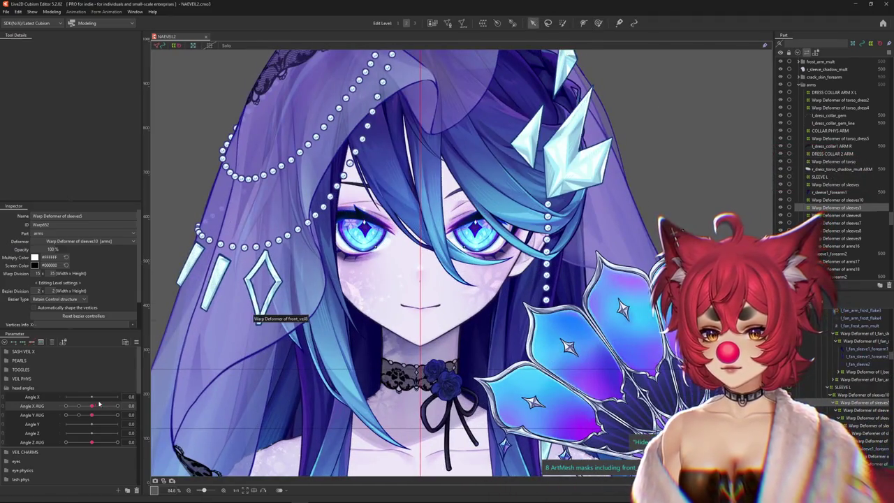
{"action": "left_click_drag", "start_coordinate": [105, 405], "coordinate": [108, 405]}
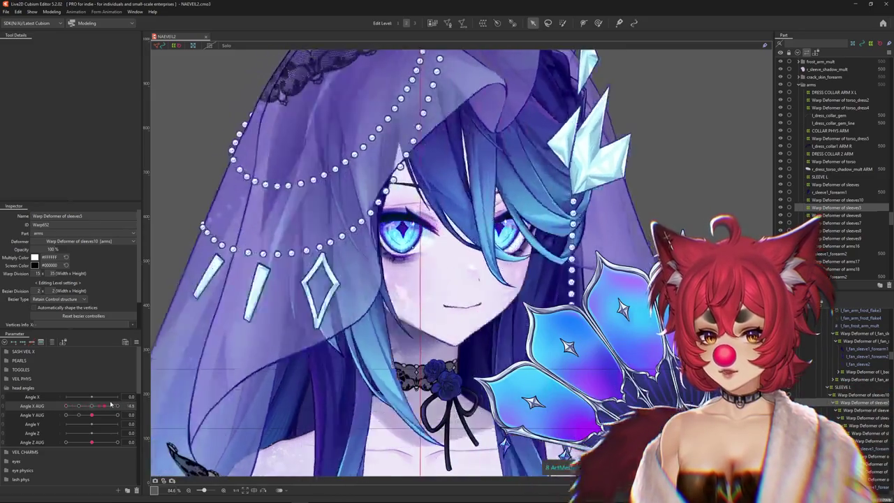
{"action": "mouse_move", "coordinate": [109, 406]}
{"action": "left_mouse_down"}
{"action": "mouse_move", "coordinate": [91, 406]}
{"action": "mouse_move", "coordinate": [128, 415]}
{"action": "mouse_move", "coordinate": [91, 415]}
{"action": "left_mouse_up"}
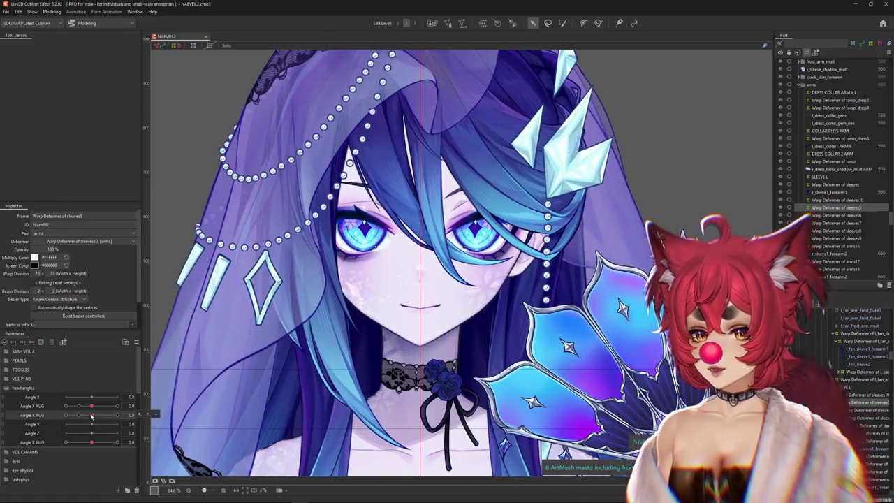
{"action": "mouse_move", "coordinate": [91, 406]}
{"action": "left_mouse_down"}
{"action": "mouse_move", "coordinate": [118, 406]}
{"action": "mouse_move", "coordinate": [117, 415]}
{"action": "left_mouse_up"}
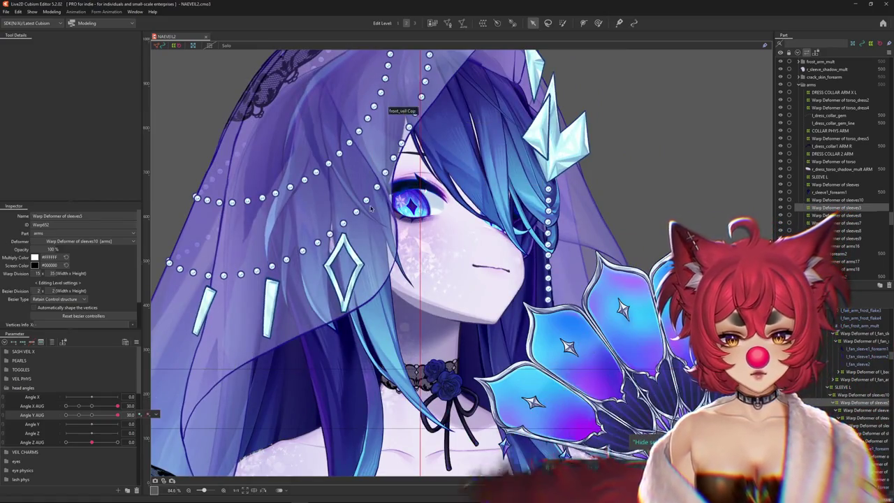
{"action": "left_click_drag", "start_coordinate": [437, 278], "coordinate": [435, 283]}
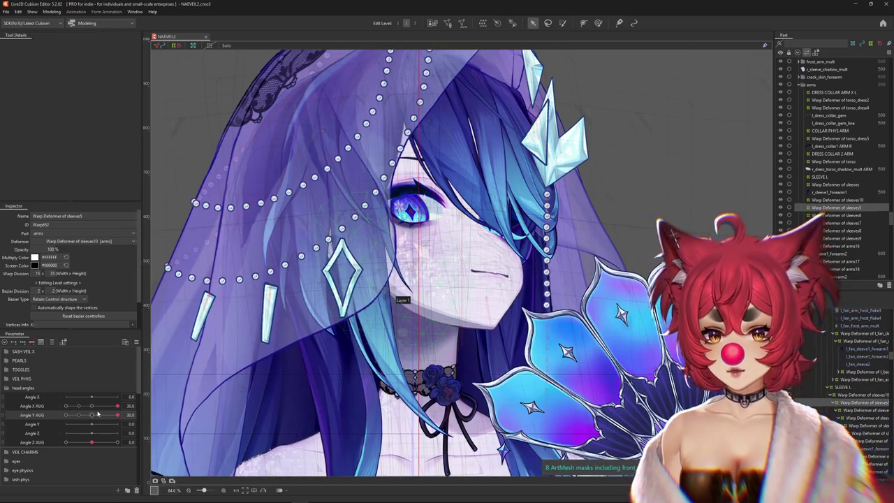
{"action": "mouse_move", "coordinate": [117, 414]}
{"action": "left_mouse_down"}
{"action": "mouse_move", "coordinate": [94, 407]}
{"action": "mouse_move", "coordinate": [118, 414]}
{"action": "left_mouse_up"}
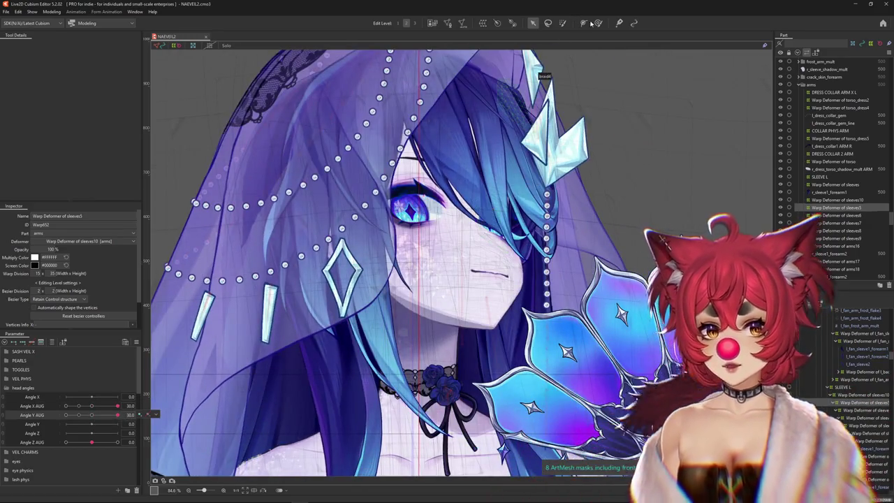
Switch to weight painting with a smaller brush and tilt the head down with Angle Y AUG
{"action": "left_click", "coordinate": [597, 23]}
{"action": "scroll", "coordinate": [482, 242], "scroll_direction": "up", "scroll_amount": 3}
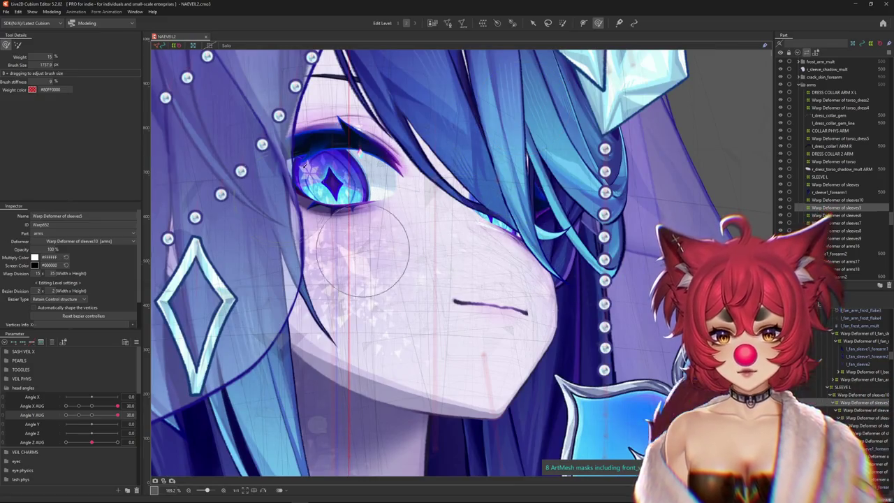
{"action": "scroll", "coordinate": [363, 251], "scroll_direction": "down", "scroll_amount": 3}
{"action": "mouse_move", "coordinate": [92, 411]}
{"action": "left_mouse_down"}
{"action": "mouse_move", "coordinate": [77, 412]}
{"action": "mouse_move", "coordinate": [123, 414]}
{"action": "left_mouse_up"}
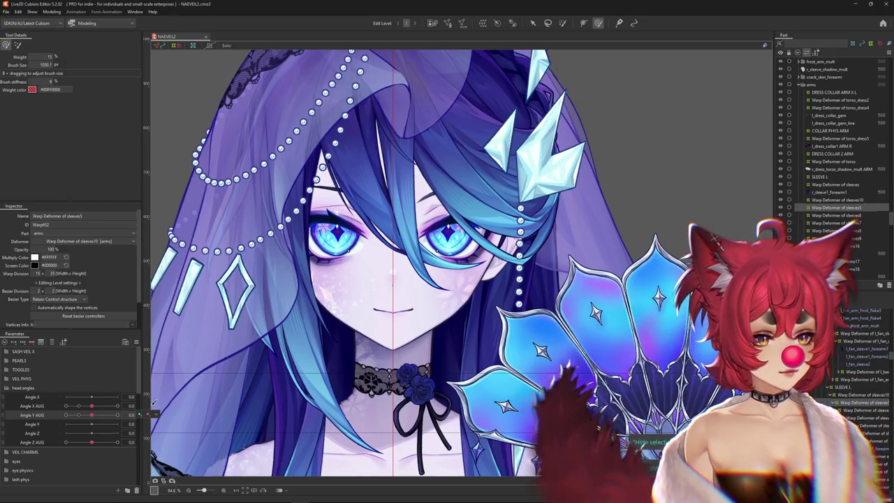
Move the Angle Y parameter row directly under Angle X in the head angles list
{"action": "right_click", "coordinate": [44, 400]}
{"action": "left_click_drag", "start_coordinate": [42, 425], "coordinate": [42, 398]}
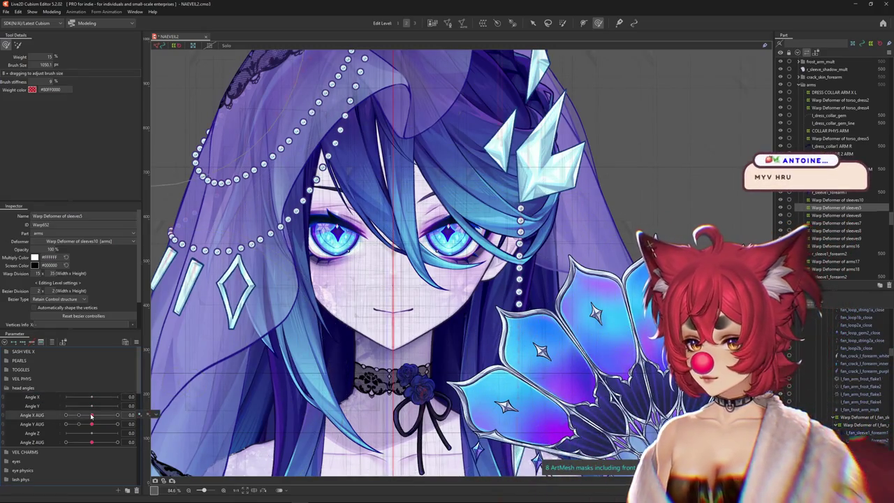
{"action": "scroll", "coordinate": [859, 392], "scroll_direction": "up", "scroll_amount": 5}
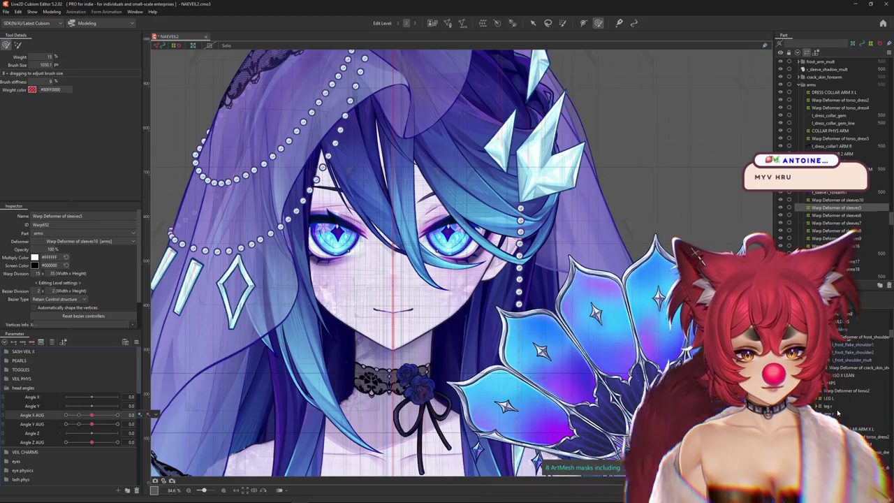
{"action": "scroll", "coordinate": [495, 313], "scroll_direction": "down", "scroll_amount": 10}
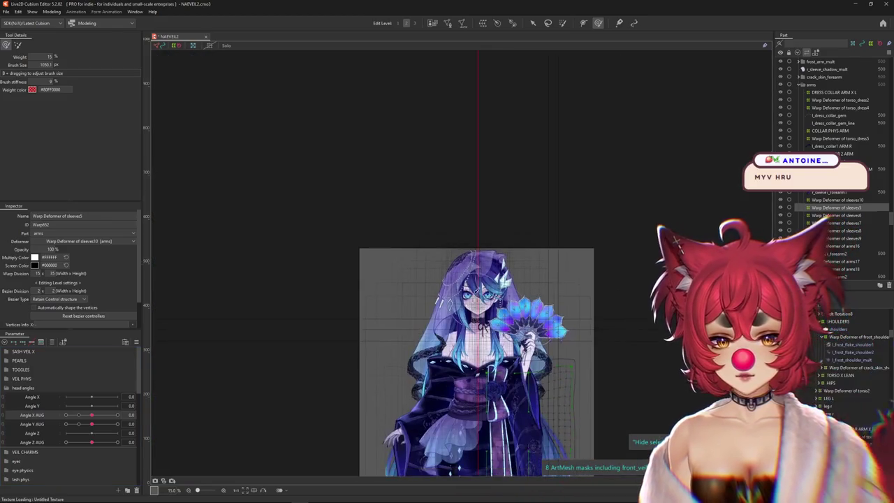
{"action": "scroll", "coordinate": [487, 294], "scroll_direction": "up", "scroll_amount": 7}
{"action": "left_click_drag", "start_coordinate": [457, 347], "coordinate": [435, 179]}
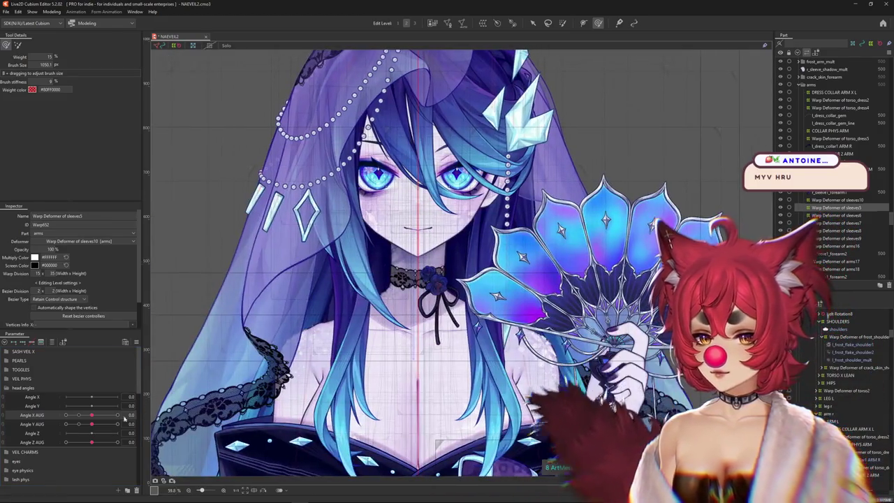
{"action": "scroll", "coordinate": [306, 362], "scroll_direction": "up", "scroll_amount": 1}
{"action": "left_click", "coordinate": [91, 416]}
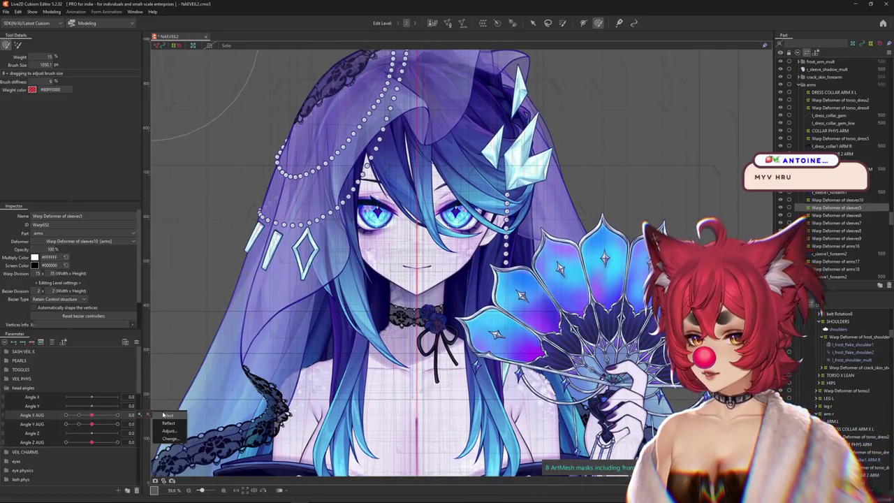
{"action": "key", "text": "ctrl+a"}
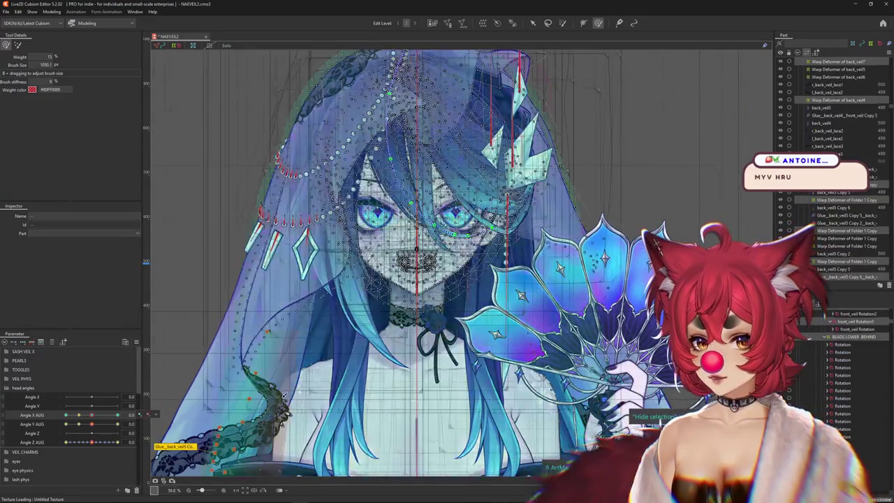
{"action": "key", "text": "Escape"}
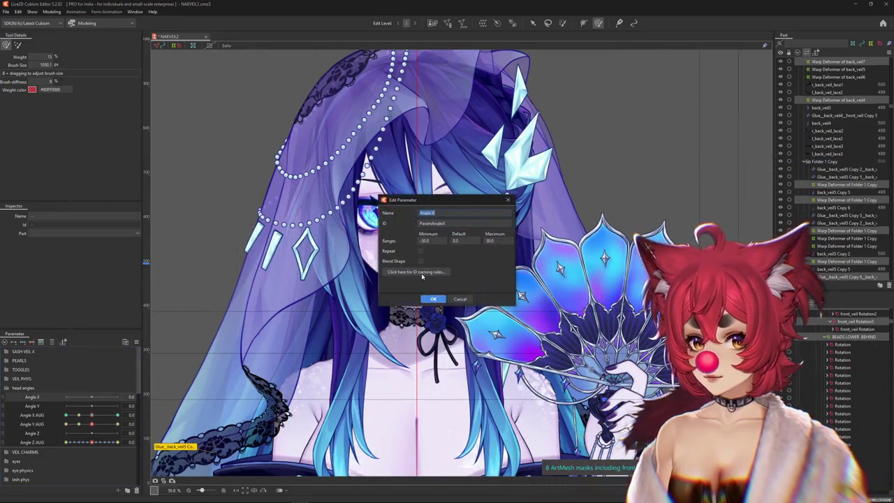
{"action": "left_click", "coordinate": [429, 299]}
{"action": "left_click", "coordinate": [92, 416]}
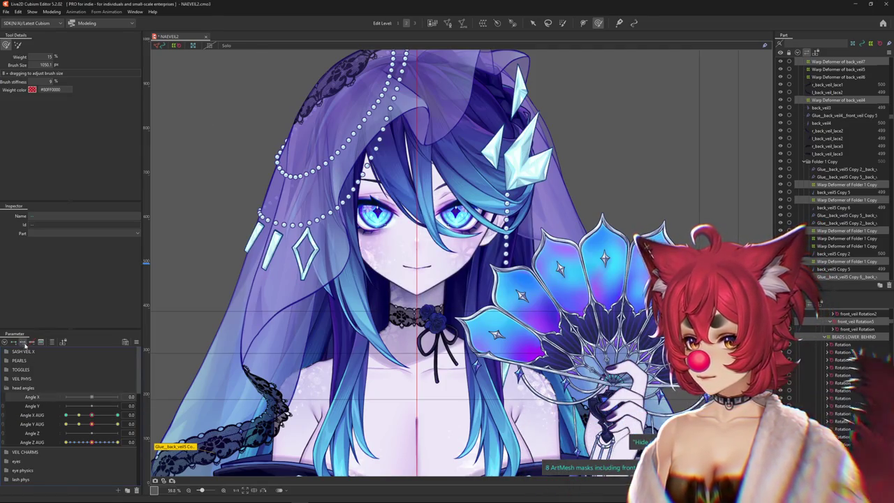
{"action": "left_click_drag", "start_coordinate": [91, 416], "coordinate": [91, 401]}
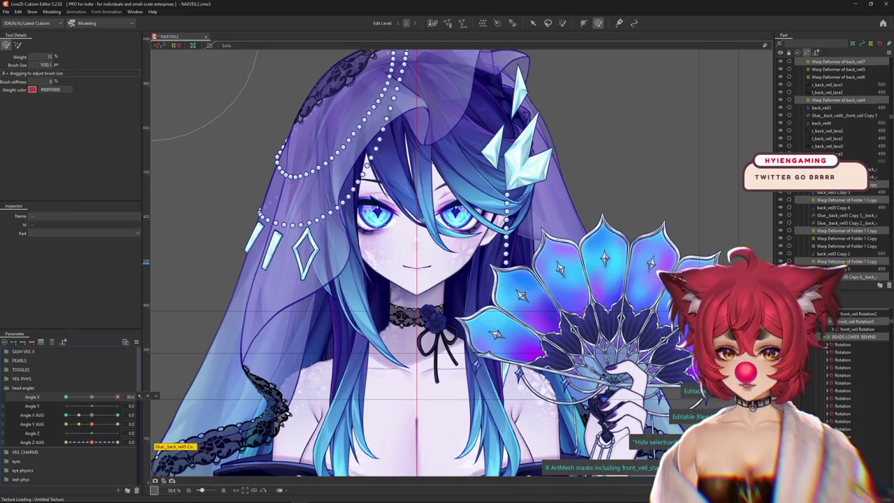
Paste the copied turned-head form onto the Angle X 30 keyform, confirming the matched target meshes
{"action": "key", "text": "ctrl+v"}
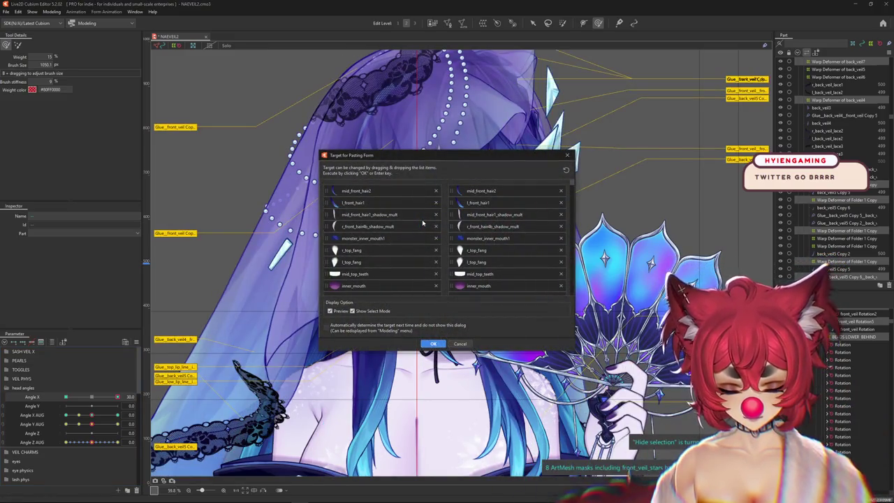
{"action": "left_click", "coordinate": [433, 344]}
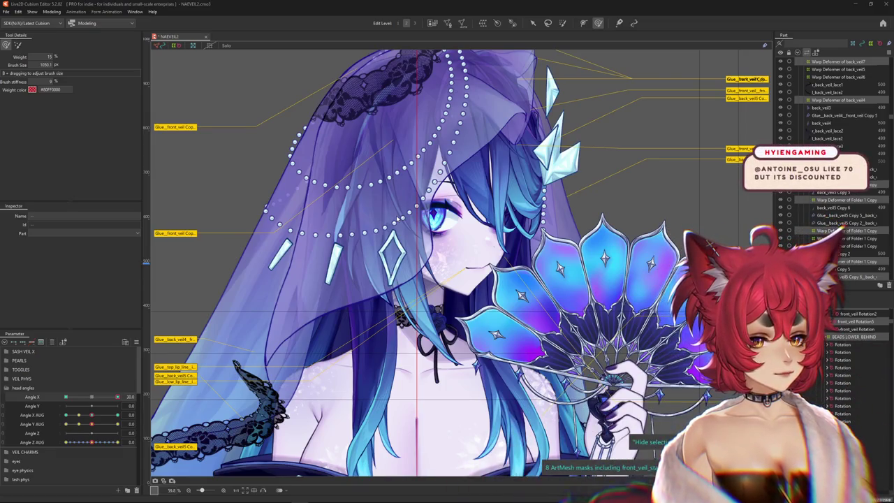
Preview the pasted turn by sweeping Angle X to its full 30, then return to the Arrow tool
{"action": "left_click", "coordinate": [91, 397]}
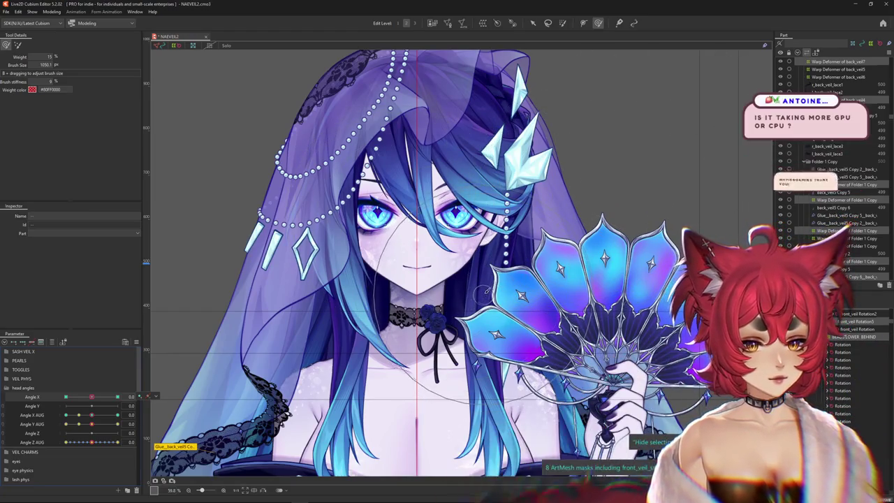
{"action": "left_click_drag", "start_coordinate": [91, 400], "coordinate": [93, 424]}
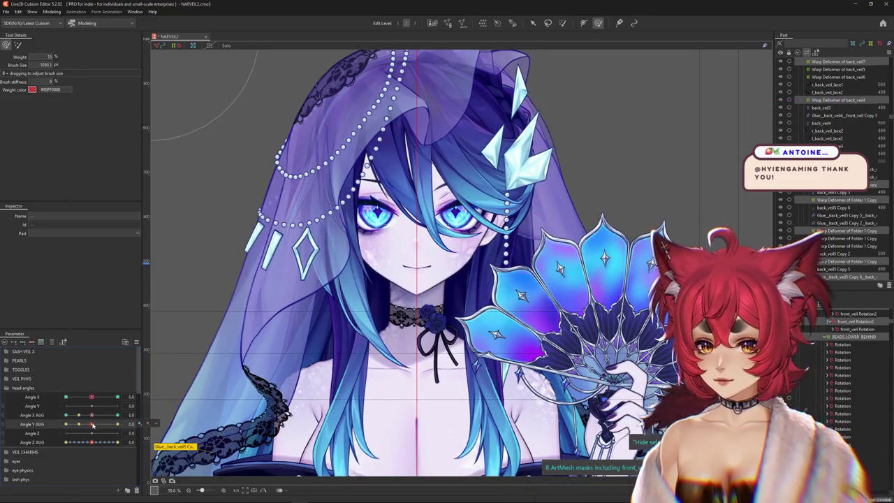
{"action": "left_click_drag", "start_coordinate": [96, 400], "coordinate": [117, 397]}
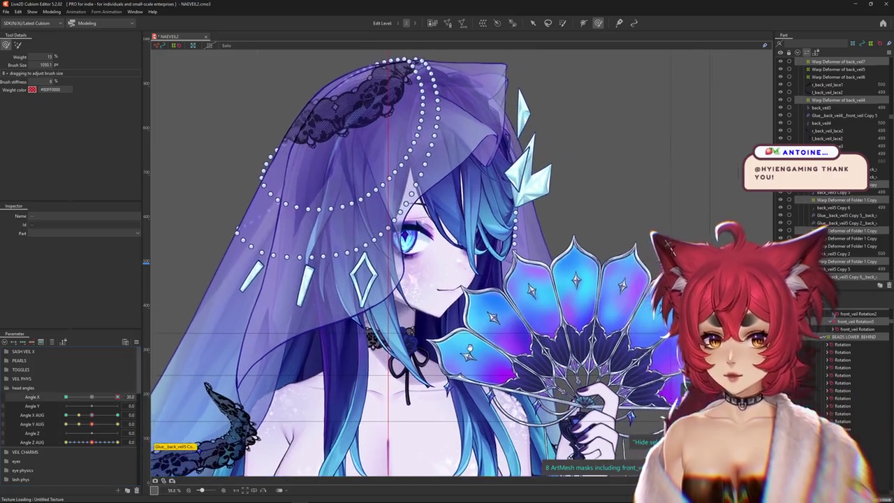
{"action": "scroll", "coordinate": [503, 140], "scroll_direction": "up", "scroll_amount": 3}
{"action": "key", "text": "v"}
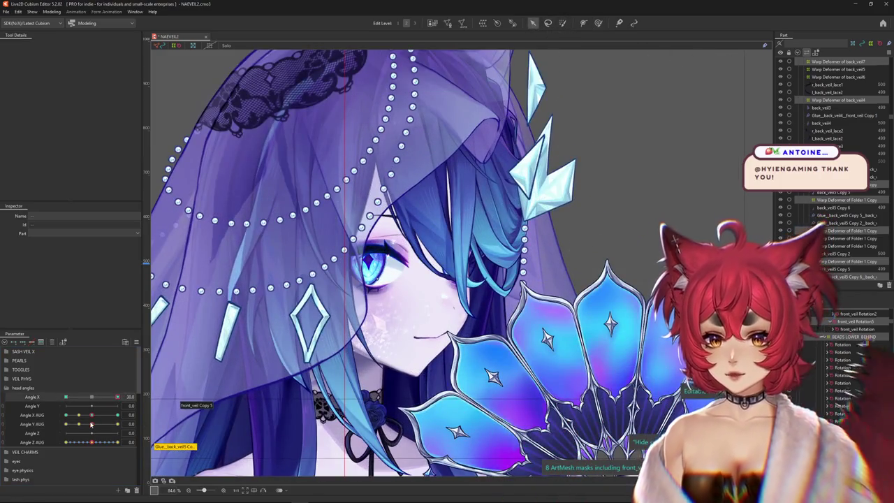
Test the veil with Angle Y AUG tilts and Angle X AUG turns, ending turned and looking down
{"action": "mouse_move", "coordinate": [92, 426]}
{"action": "left_mouse_down"}
{"action": "mouse_move", "coordinate": [130, 416]}
{"action": "mouse_move", "coordinate": [92, 415]}
{"action": "mouse_move", "coordinate": [108, 425]}
{"action": "mouse_move", "coordinate": [141, 419]}
{"action": "left_mouse_up"}
{"action": "scroll", "coordinate": [220, 392], "scroll_direction": "down", "scroll_amount": 3}
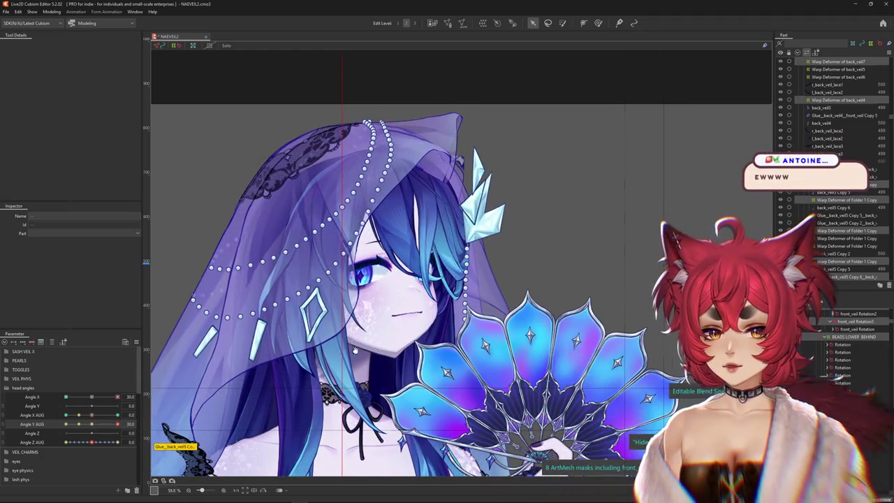
{"action": "left_click_drag", "start_coordinate": [352, 350], "coordinate": [383, 346]}
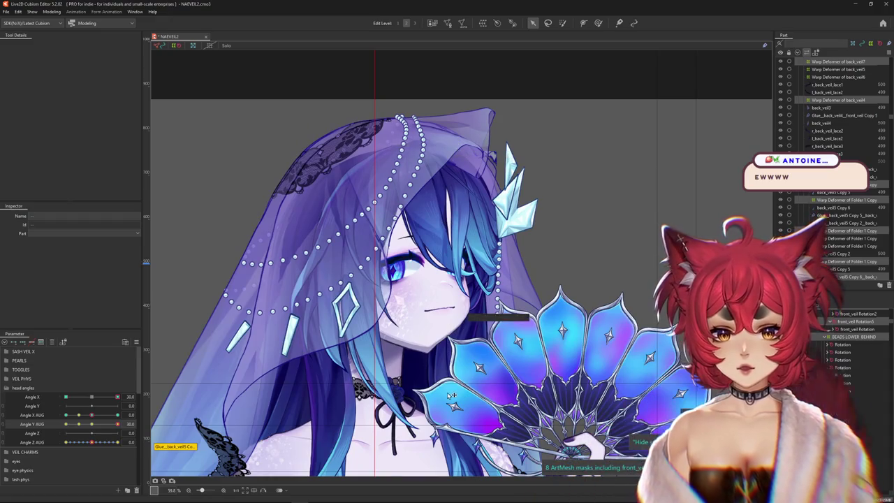
{"action": "mouse_move", "coordinate": [92, 415]}
{"action": "left_mouse_down"}
{"action": "mouse_move", "coordinate": [101, 428]}
{"action": "mouse_move", "coordinate": [156, 423]}
{"action": "left_mouse_up"}
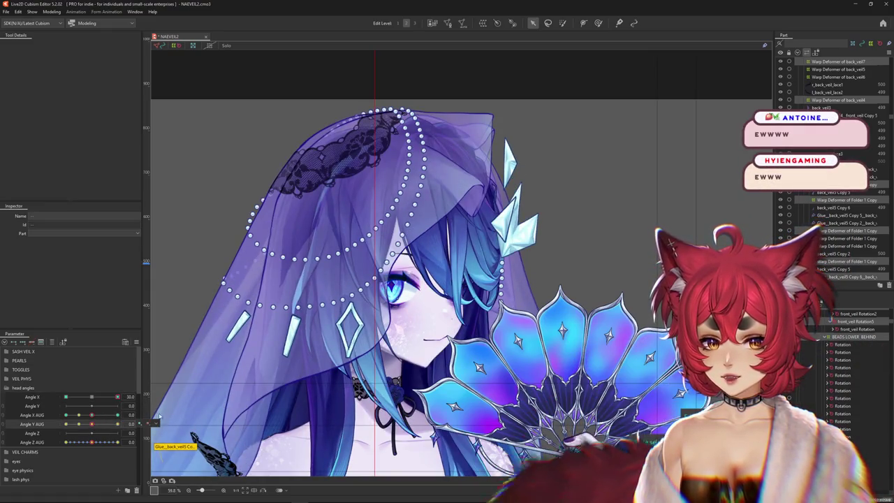
{"action": "key", "text": "ctrl+a"}
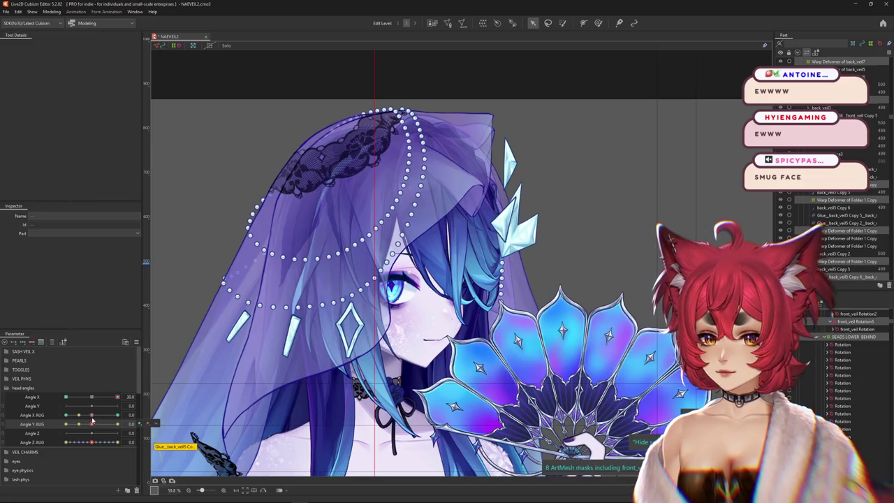
{"action": "mouse_move", "coordinate": [94, 413]}
{"action": "left_mouse_down"}
{"action": "mouse_move", "coordinate": [72, 406]}
{"action": "mouse_move", "coordinate": [131, 405]}
{"action": "mouse_move", "coordinate": [91, 406]}
{"action": "mouse_move", "coordinate": [126, 405]}
{"action": "mouse_move", "coordinate": [96, 425]}
{"action": "mouse_move", "coordinate": [92, 443]}
{"action": "left_mouse_up"}
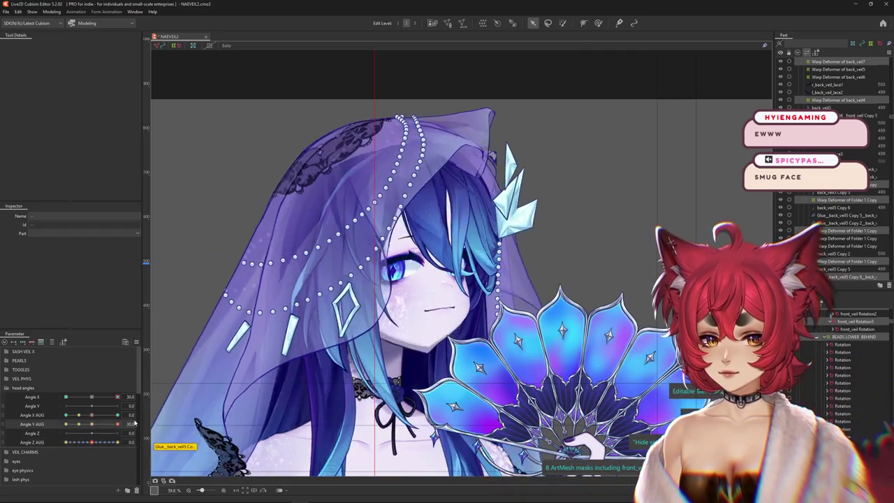
{"action": "left_click_drag", "start_coordinate": [91, 443], "coordinate": [51, 400]}
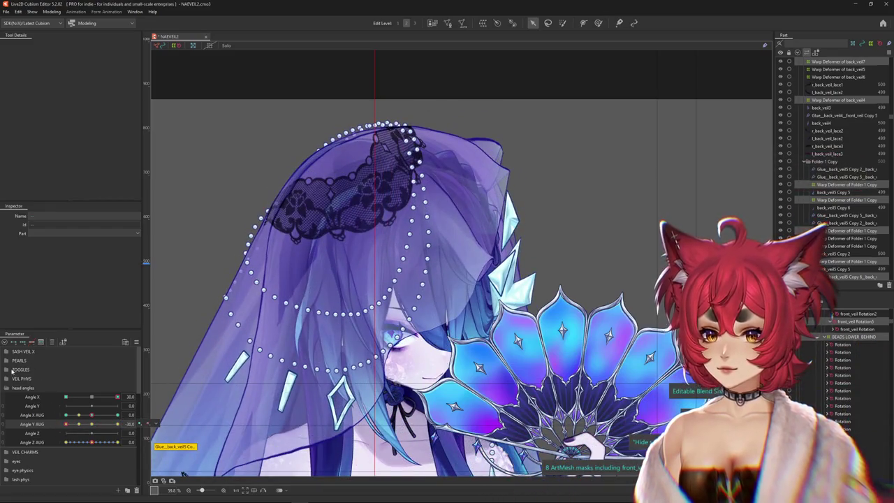
{"action": "left_click", "coordinate": [7, 370]}
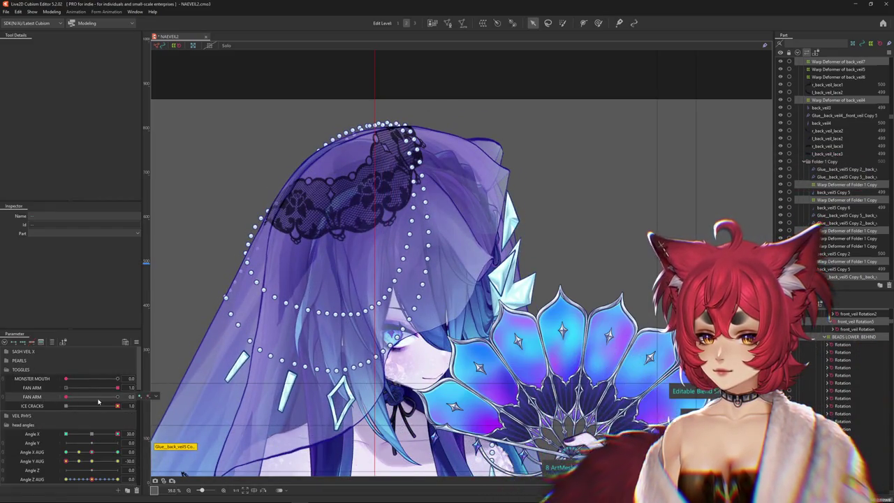
Set FAN ARM to 0 to hide the fan, then test the head tilt and turn back forward
{"action": "left_click", "coordinate": [110, 388]}
{"action": "scroll", "coordinate": [106, 452], "scroll_direction": "down", "scroll_amount": 1}
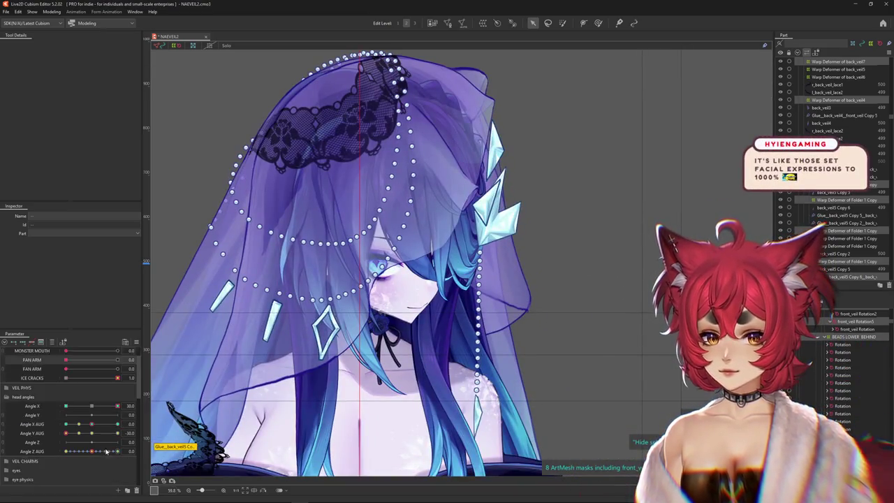
{"action": "mouse_move", "coordinate": [91, 434]}
{"action": "left_mouse_down"}
{"action": "mouse_move", "coordinate": [58, 441]}
{"action": "mouse_move", "coordinate": [138, 434]}
{"action": "mouse_move", "coordinate": [95, 436]}
{"action": "left_mouse_up"}
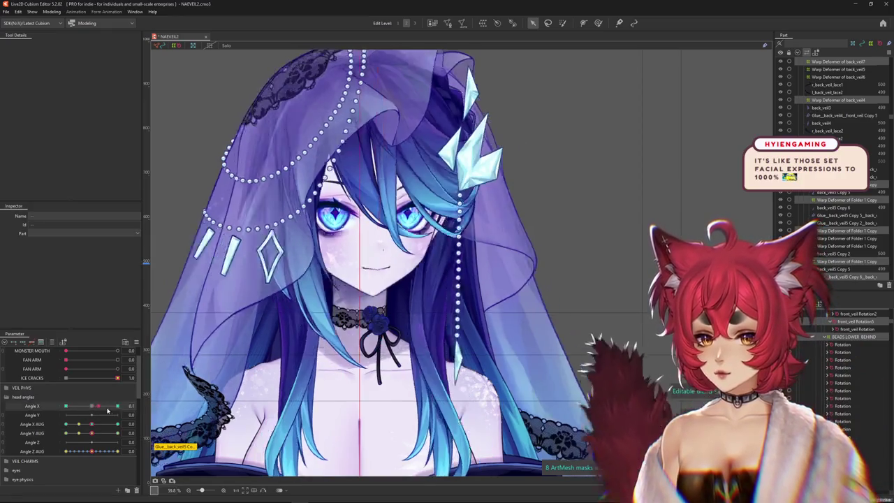
{"action": "left_click_drag", "start_coordinate": [88, 407], "coordinate": [89, 420]}
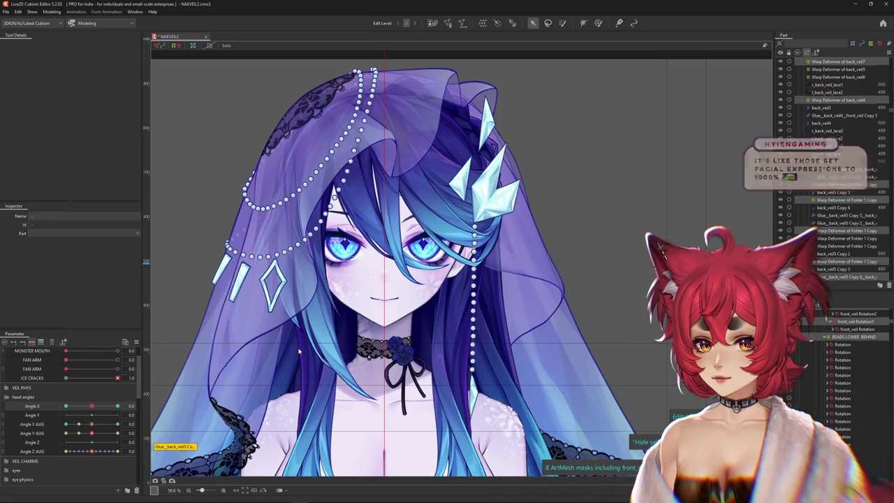
{"action": "scroll", "coordinate": [297, 337], "scroll_direction": "down", "scroll_amount": 2}
With all meshes shown, sweep Angle X AUG from -30 to 30 and return the head to front
{"action": "key", "text": "ctrl+a"}
{"action": "mouse_move", "coordinate": [91, 424]}
{"action": "left_mouse_down"}
{"action": "mouse_move", "coordinate": [117, 424]}
{"action": "mouse_move", "coordinate": [80, 434]}
{"action": "mouse_move", "coordinate": [117, 434]}
{"action": "mouse_move", "coordinate": [66, 433]}
{"action": "left_mouse_up"}
{"action": "scroll", "coordinate": [237, 394], "scroll_direction": "up", "scroll_amount": 4}
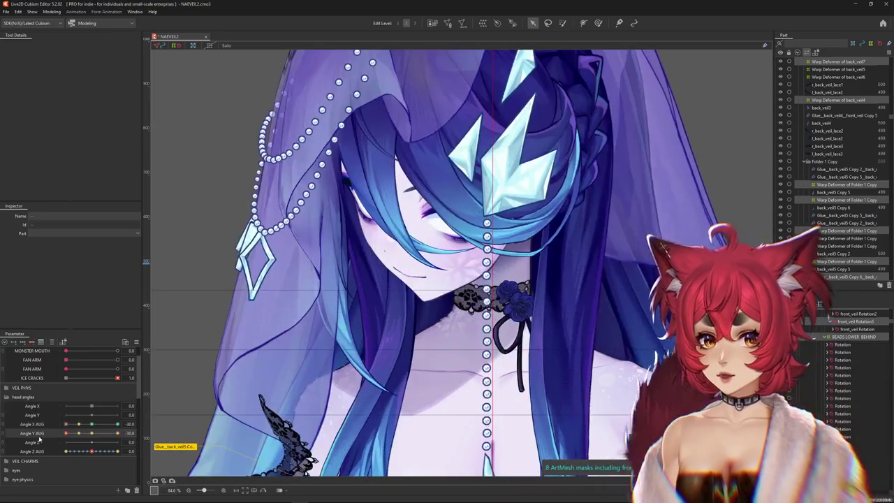
{"action": "left_click_drag", "start_coordinate": [374, 325], "coordinate": [344, 352]}
{"action": "left_click_drag", "start_coordinate": [87, 423], "coordinate": [118, 424]}
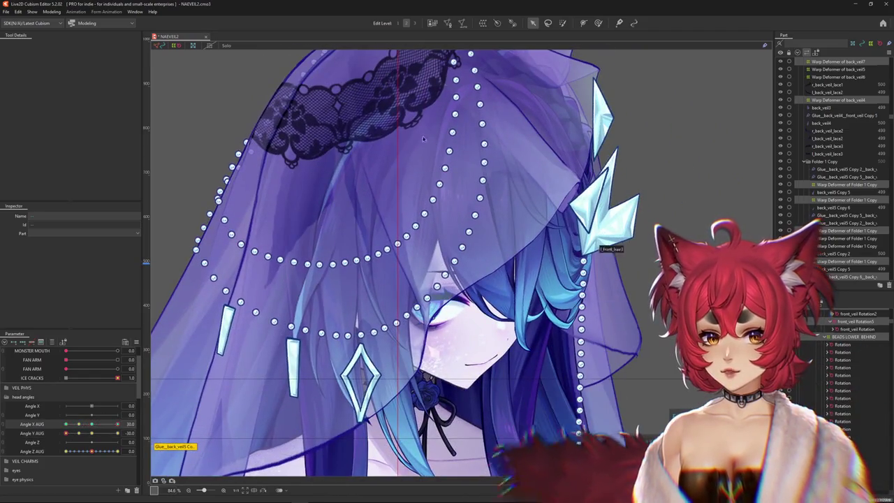
{"action": "left_click_drag", "start_coordinate": [422, 452], "coordinate": [401, 382]}
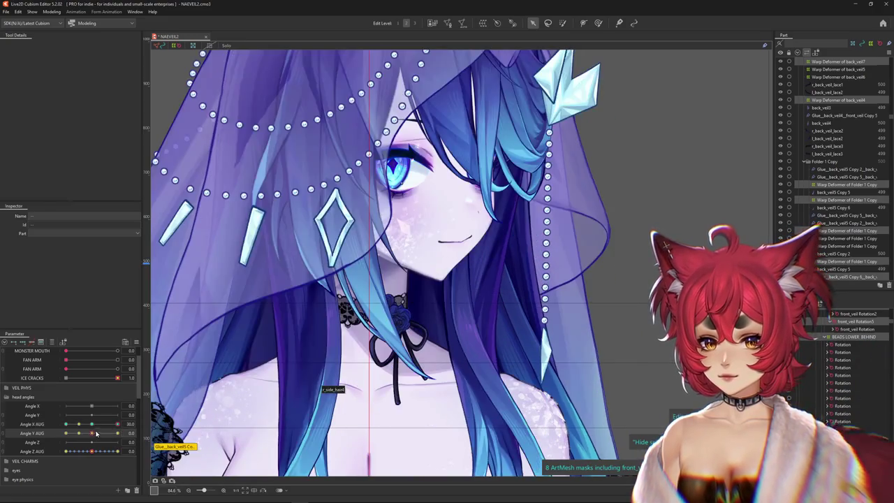
{"action": "left_click_drag", "start_coordinate": [334, 390], "coordinate": [321, 409]}
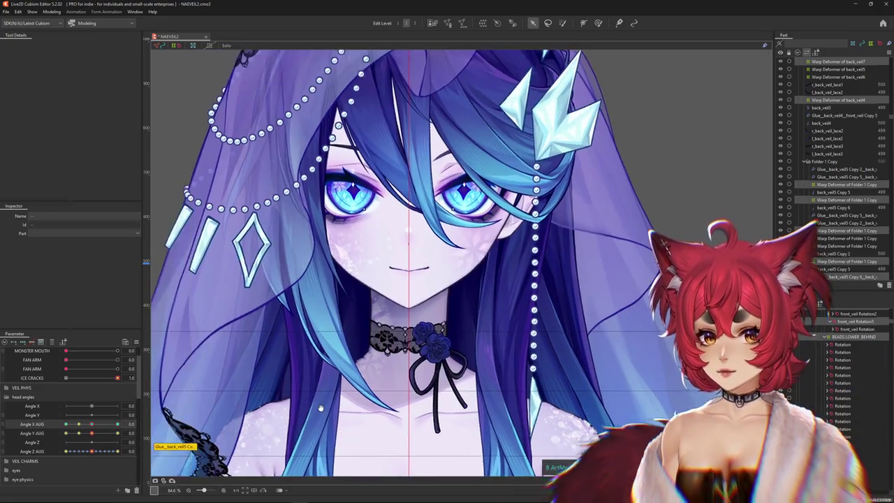
{"action": "scroll", "coordinate": [321, 409], "scroll_direction": "down", "scroll_amount": 5}
{"action": "scroll", "coordinate": [304, 393], "scroll_direction": "up", "scroll_amount": 2}
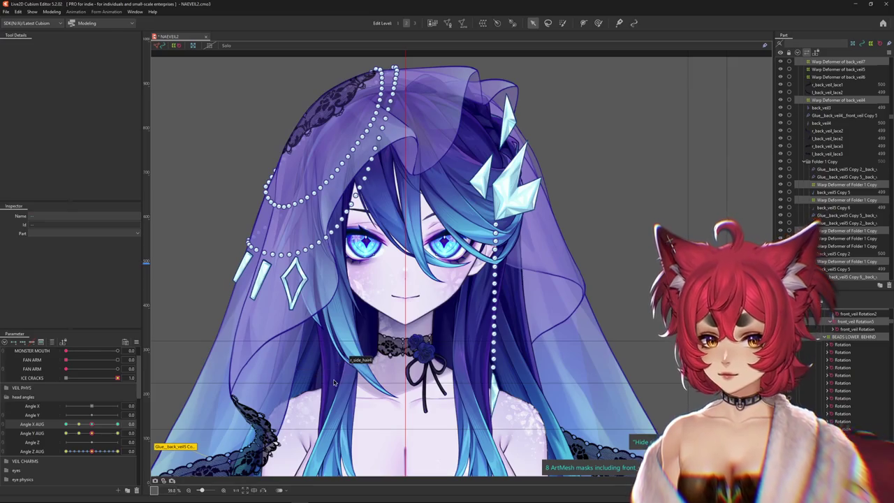
{"action": "scroll", "coordinate": [69, 385], "scroll_direction": "down", "scroll_amount": 3}
{"action": "scroll", "coordinate": [98, 401], "scroll_direction": "down", "scroll_amount": 3}
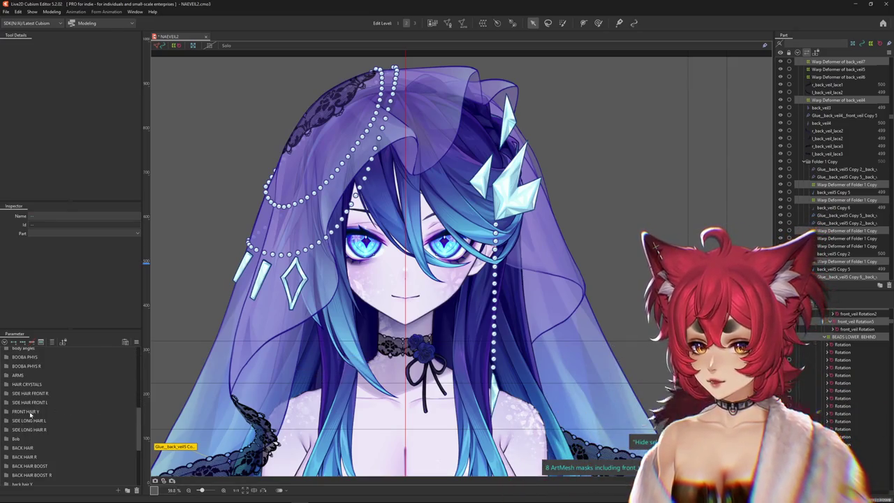
Test FRONT HAIR Y at 3, then close the NAEVEIL2 model file
{"action": "left_click", "coordinate": [5, 411]}
{"action": "mouse_move", "coordinate": [92, 439]}
{"action": "left_mouse_down"}
{"action": "mouse_move", "coordinate": [57, 442]}
{"action": "mouse_move", "coordinate": [110, 430]}
{"action": "left_mouse_up"}
{"action": "left_click", "coordinate": [137, 341]}
{"action": "left_click", "coordinate": [168, 349]}
{"action": "scroll", "coordinate": [306, 309], "scroll_direction": "down", "scroll_amount": 2}
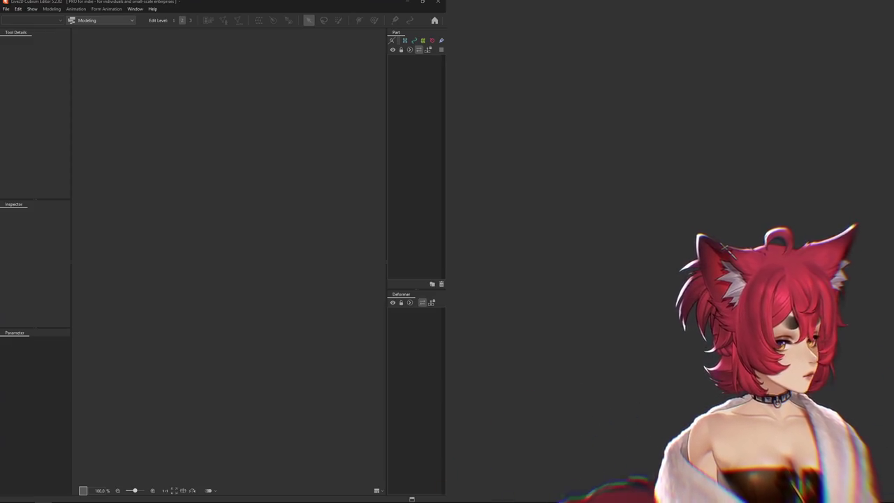
Maximize the editor, reopen NAEVEIL2.cmo3 from Recent Files, and open Physics Settings
{"action": "key", "text": "super+Up"}
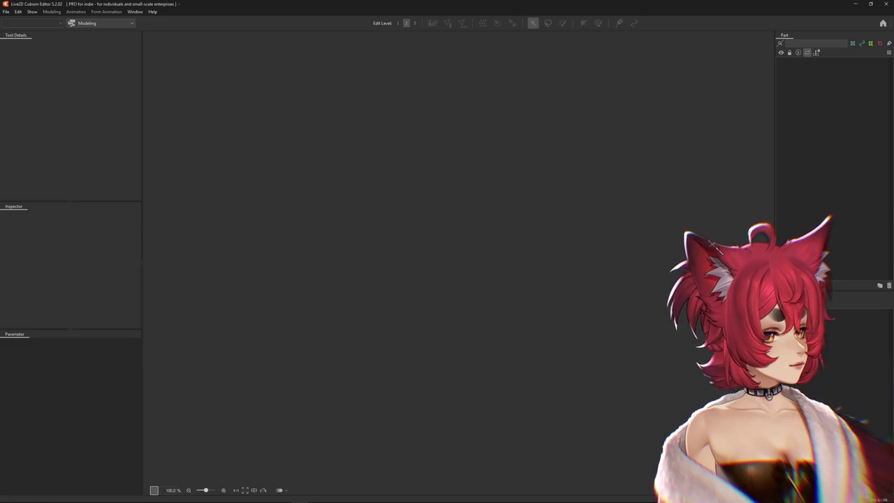
{"action": "left_click", "coordinate": [6, 12]}
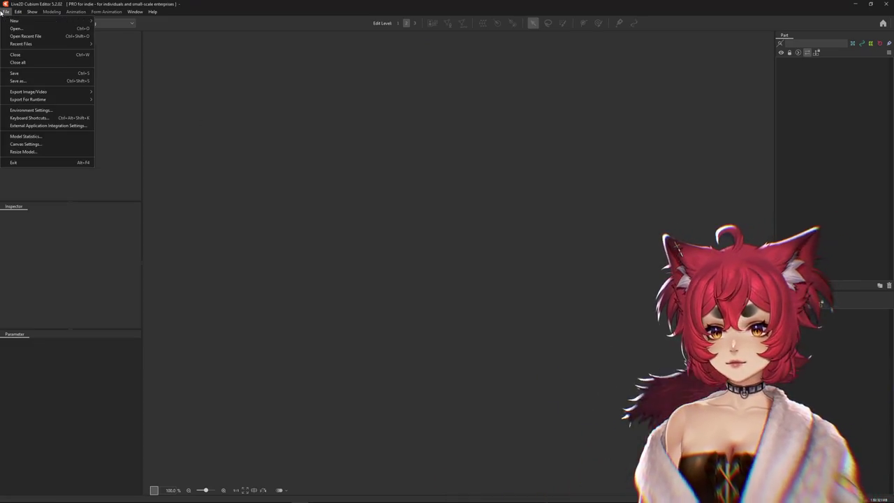
{"action": "mouse_move", "coordinate": [21, 44]}
{"action": "left_click", "coordinate": [111, 44]}
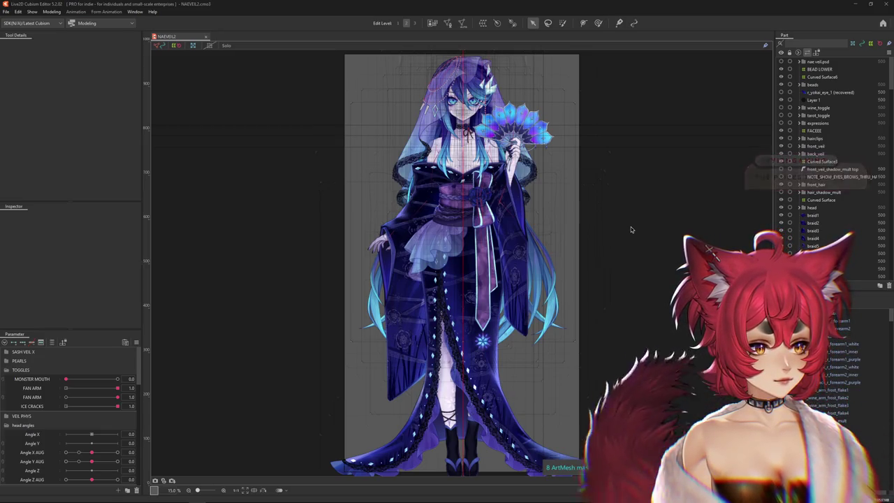
{"action": "left_click", "coordinate": [52, 12]}
{"action": "left_click", "coordinate": [65, 167]}
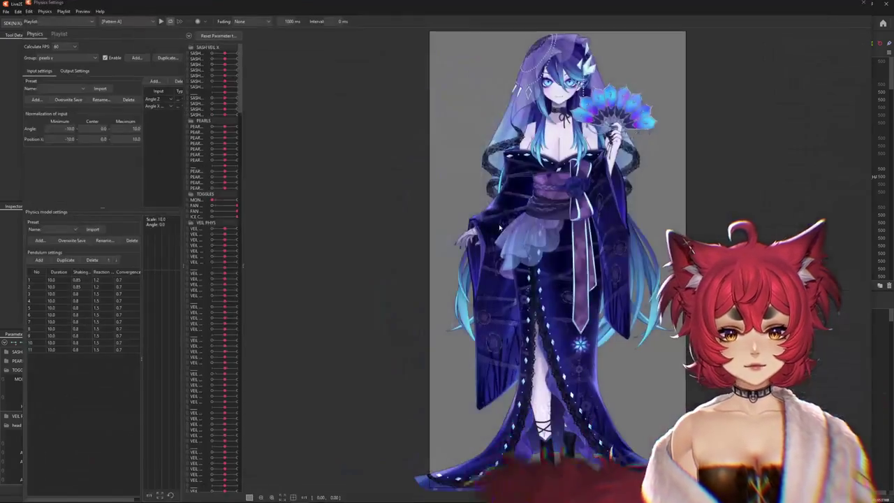
Zoom the physics preview in on the head and switch the playlist from Pattern A to [Posing]
{"action": "scroll", "coordinate": [566, 91], "scroll_direction": "up", "scroll_amount": 4}
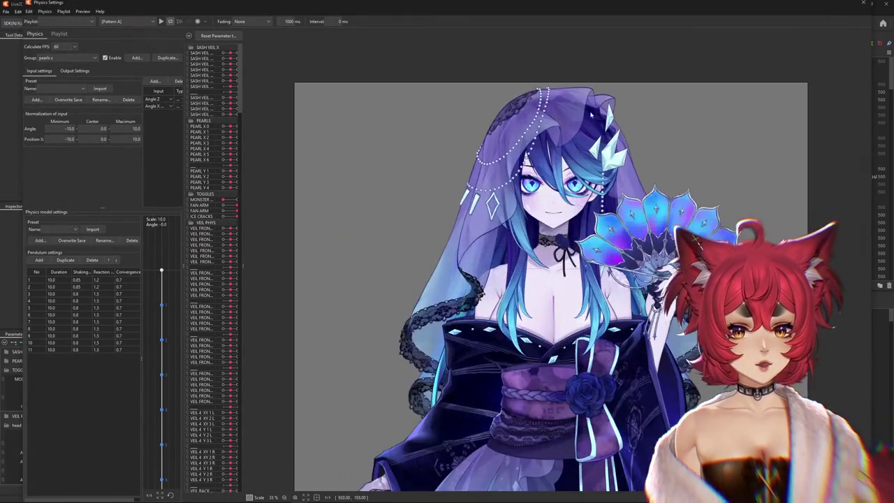
{"action": "scroll", "coordinate": [650, 286], "scroll_direction": "up", "scroll_amount": 1}
{"action": "scroll", "coordinate": [649, 286], "scroll_direction": "down", "scroll_amount": 1}
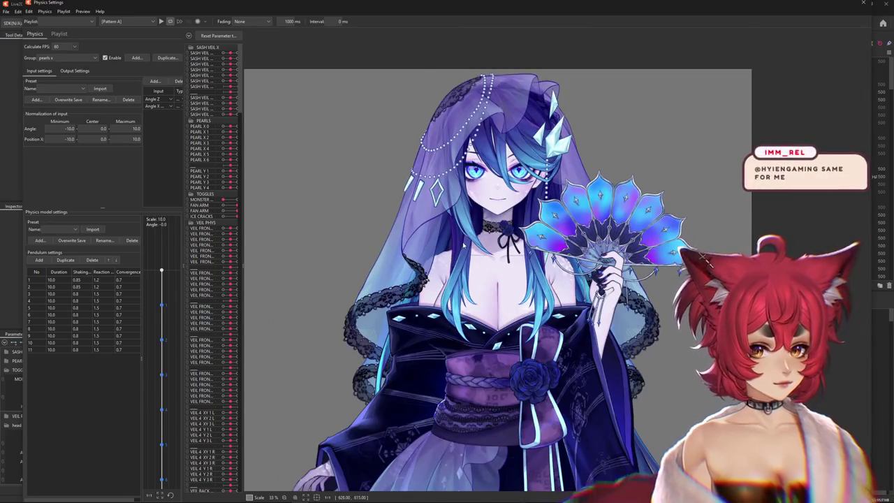
{"action": "scroll", "coordinate": [650, 287], "scroll_direction": "up", "scroll_amount": 1}
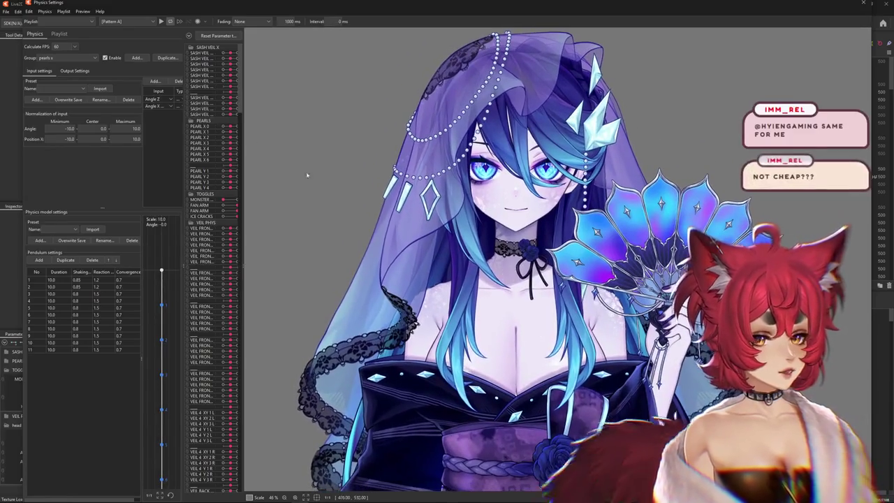
{"action": "left_click", "coordinate": [130, 21]}
{"action": "left_click", "coordinate": [136, 35]}
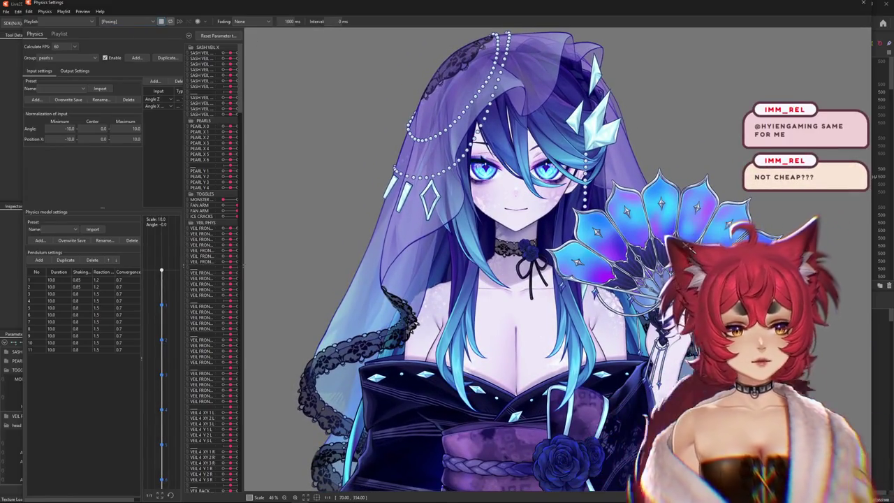
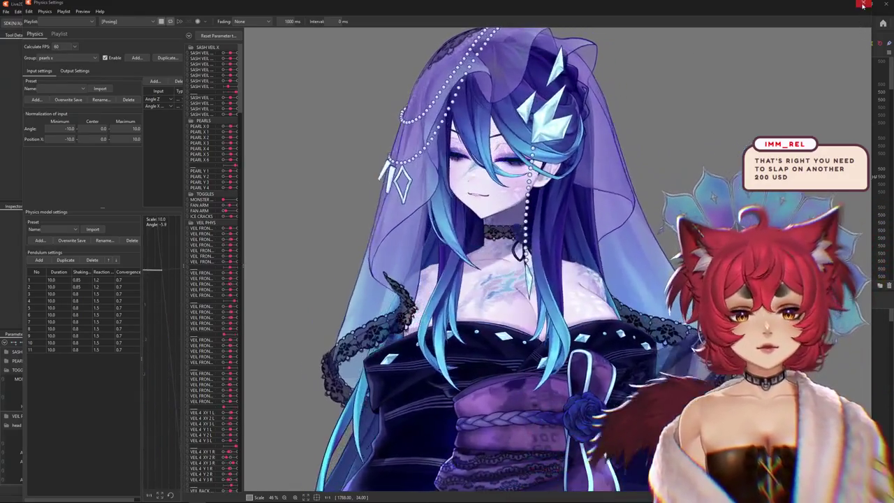
Close the Physics Settings window and zoom in on the fan hand
{"action": "left_click", "coordinate": [864, 6]}
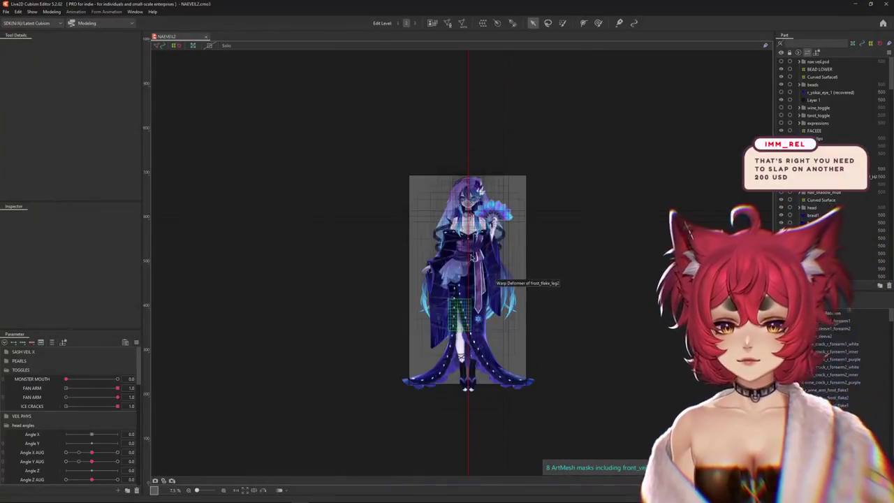
{"action": "scroll", "coordinate": [499, 267], "scroll_direction": "up", "scroll_amount": 3}
{"action": "scroll", "coordinate": [498, 267], "scroll_direction": "up", "scroll_amount": 3}
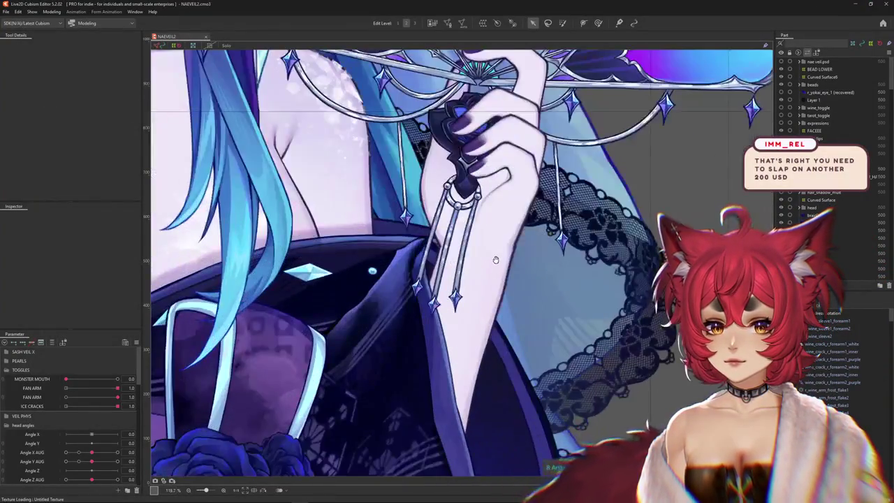
{"action": "scroll", "coordinate": [498, 267], "scroll_direction": "up", "scroll_amount": 3}
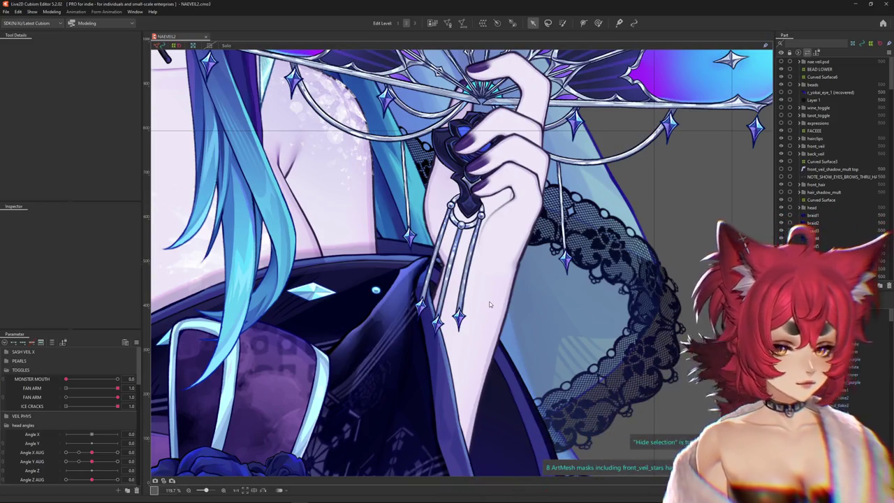
{"action": "scroll", "coordinate": [490, 304], "scroll_direction": "down", "scroll_amount": 3}
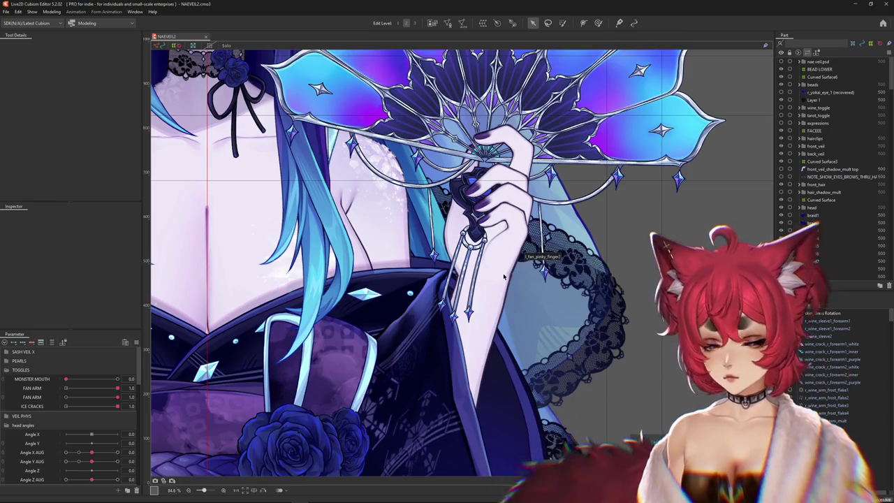
{"action": "scroll", "coordinate": [500, 267], "scroll_direction": "up", "scroll_amount": 8}
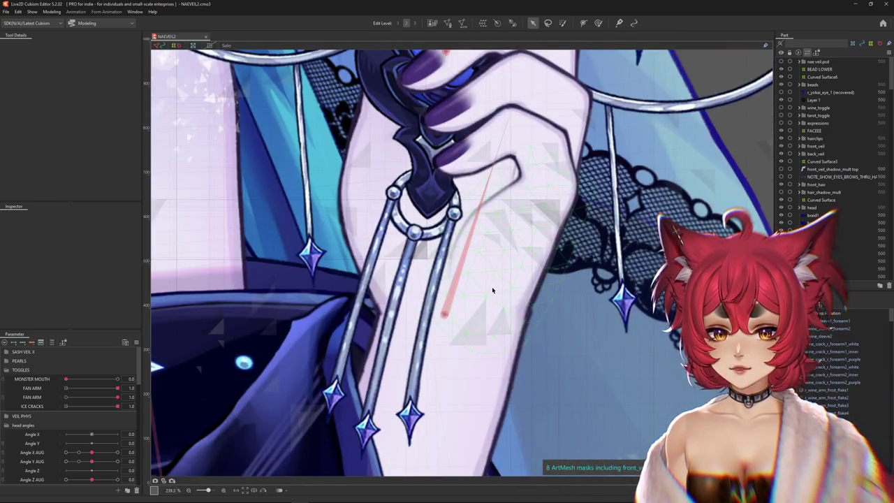
Select the l_fan_pinky_finger2 mesh for weight painting and shrink the brush
{"action": "left_click", "coordinate": [492, 290]}
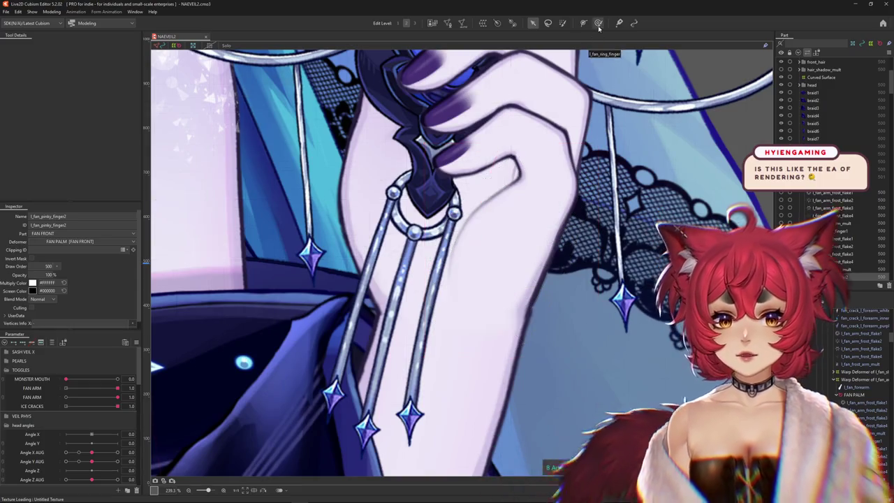
{"action": "left_click", "coordinate": [599, 23]}
{"action": "scroll", "coordinate": [520, 357], "scroll_direction": "down", "scroll_amount": 10}
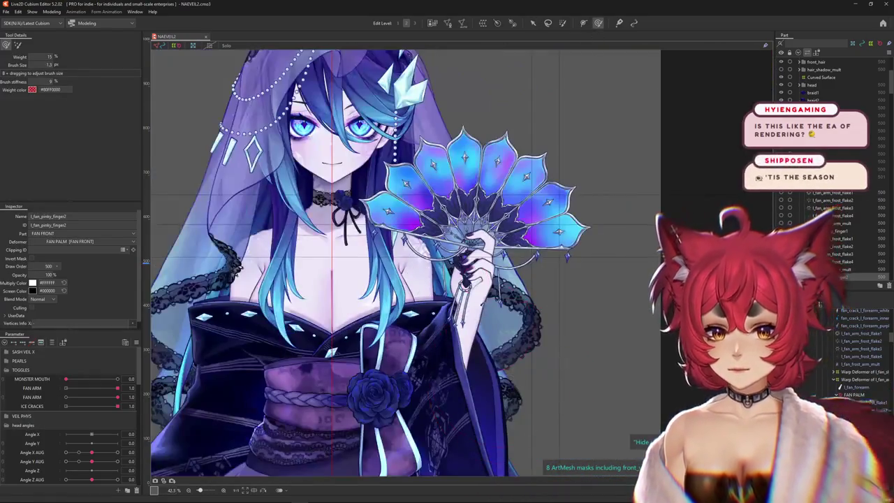
{"action": "scroll", "coordinate": [475, 304], "scroll_direction": "up", "scroll_amount": 10}
{"action": "left_click_drag", "start_coordinate": [485, 321], "coordinate": [518, 298]}
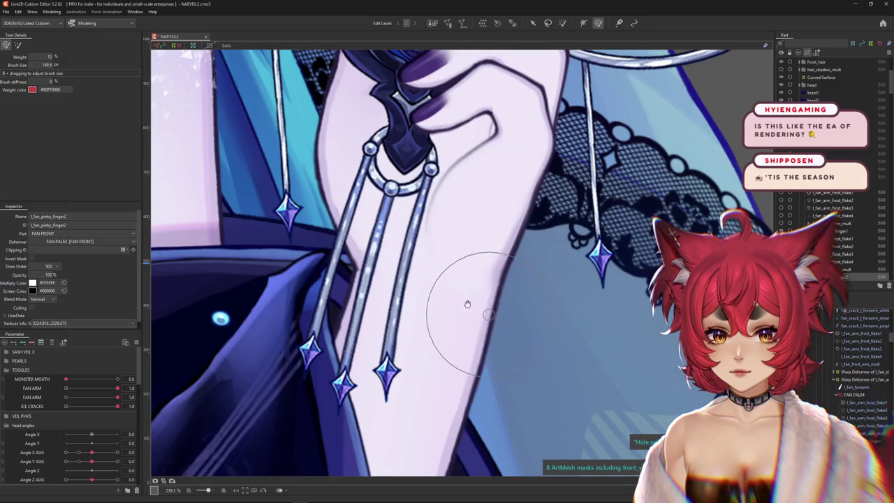
Pick the overlapping arm mesh from the stacked-mesh list and enter mesh edit mode
{"action": "scroll", "coordinate": [480, 308], "scroll_direction": "up", "scroll_amount": 2}
{"action": "scroll", "coordinate": [482, 346], "scroll_direction": "up", "scroll_amount": 2}
{"action": "right_click", "coordinate": [489, 367]}
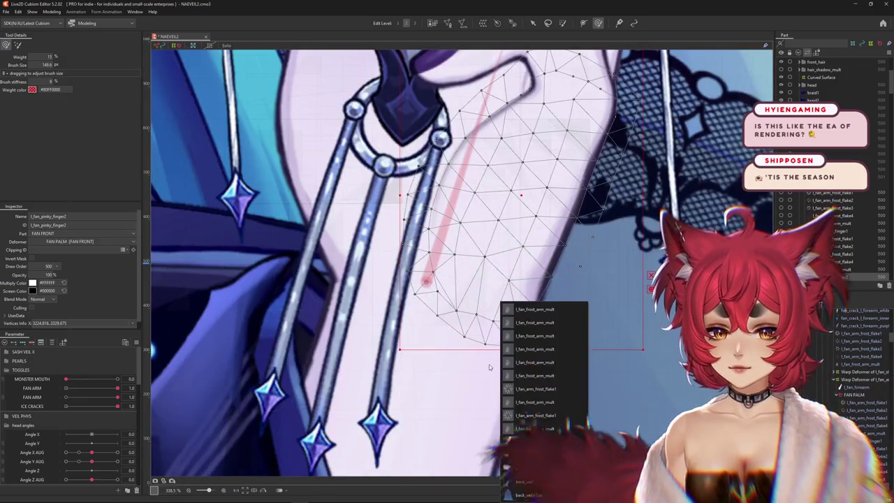
{"action": "left_click", "coordinate": [535, 415]}
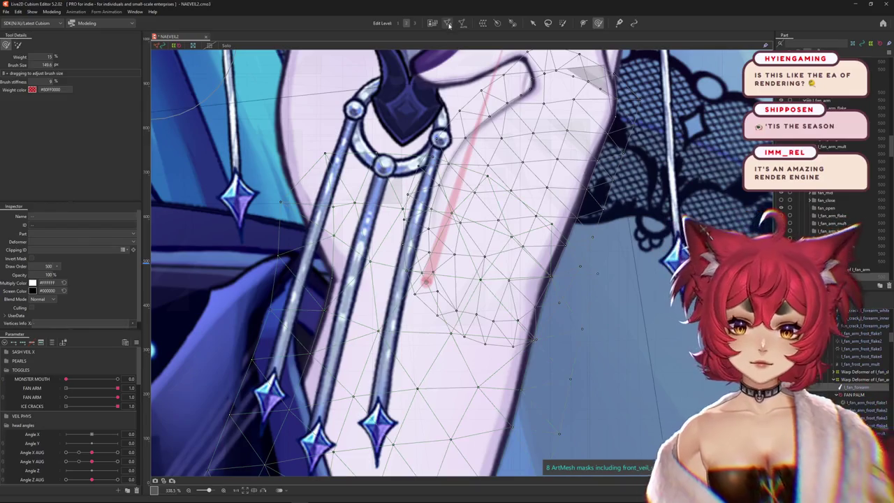
{"action": "left_click", "coordinate": [448, 23]}
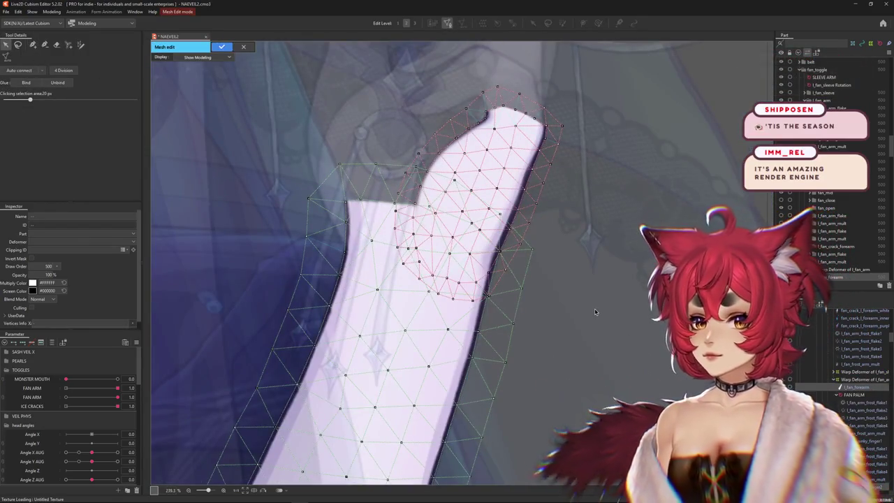
Select the upper white hand mesh and add a vertex on its edge
{"action": "left_click", "coordinate": [596, 312]}
{"action": "left_click", "coordinate": [439, 311]}
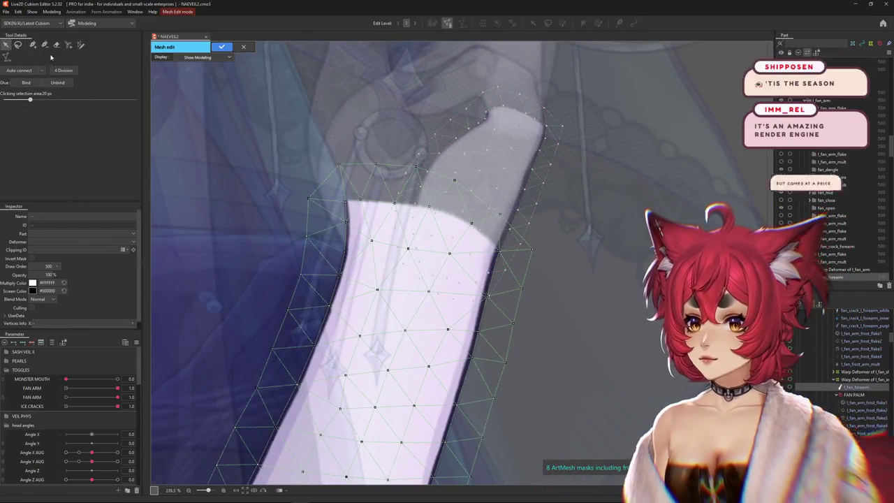
{"action": "left_click", "coordinate": [480, 166]}
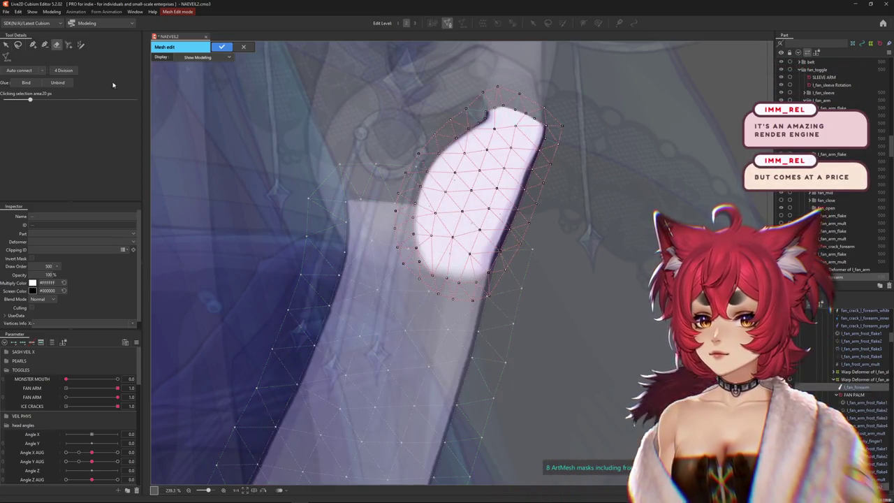
{"action": "left_click", "coordinate": [32, 45]}
{"action": "scroll", "coordinate": [431, 283], "scroll_direction": "up", "scroll_amount": 3}
{"action": "scroll", "coordinate": [432, 283], "scroll_direction": "up", "scroll_amount": 2}
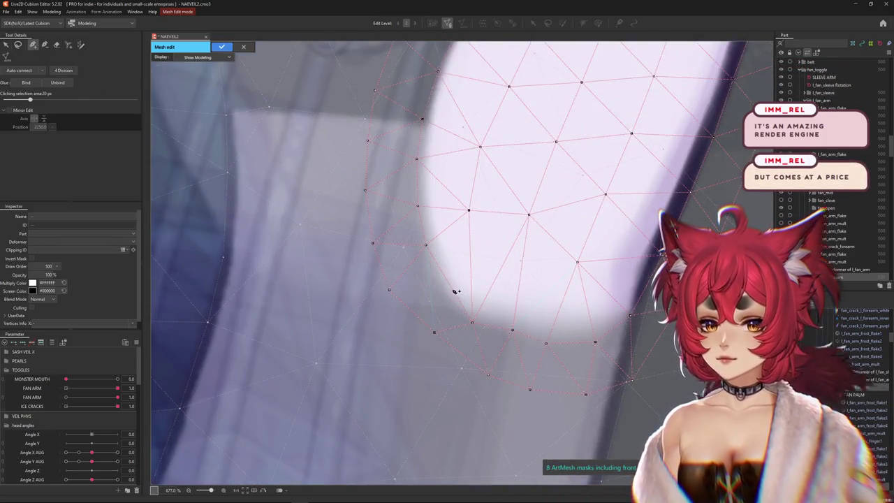
{"action": "left_click", "coordinate": [439, 288]}
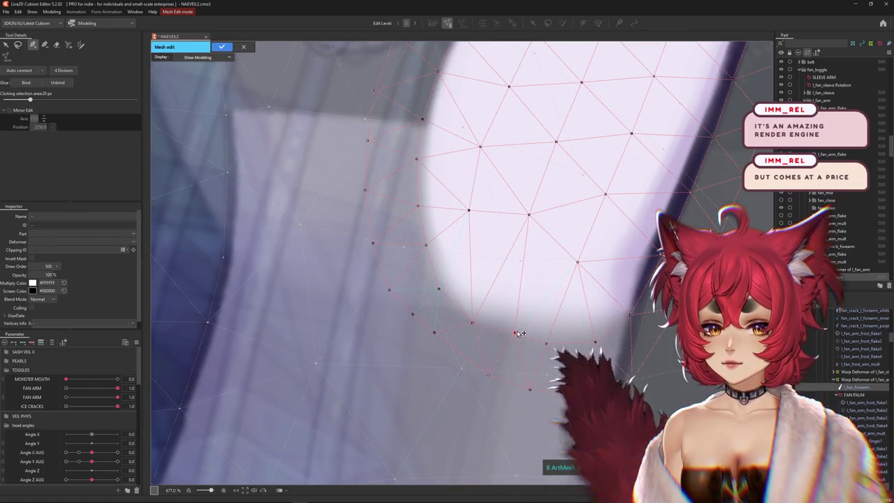
Nudge the upper hand mesh's edge vertices toward the artwork outline
{"action": "left_click", "coordinate": [550, 343]}
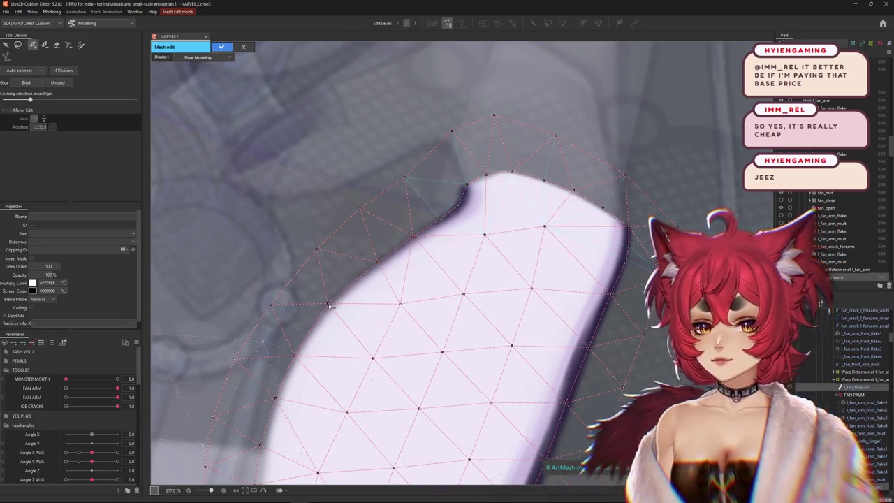
{"action": "left_click_drag", "start_coordinate": [331, 306], "coordinate": [334, 302]}
{"action": "left_click_drag", "start_coordinate": [315, 340], "coordinate": [363, 310]}
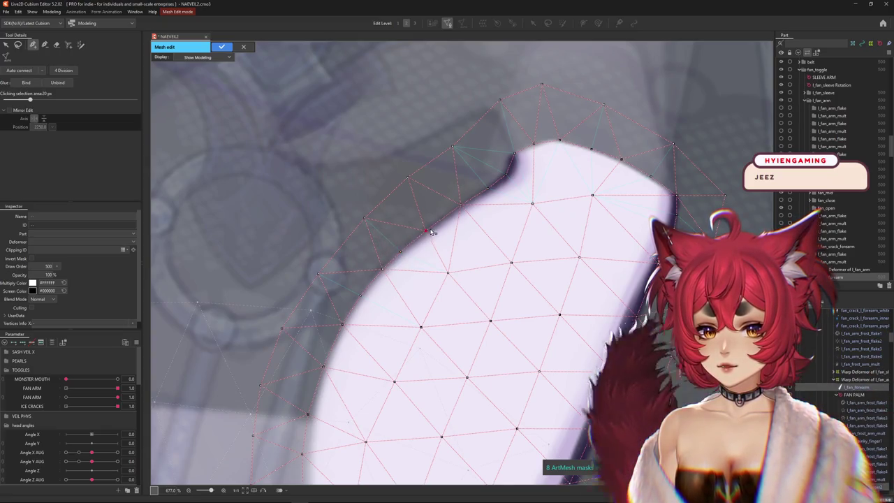
{"action": "left_click", "coordinate": [462, 205]}
{"action": "left_click", "coordinate": [489, 188]}
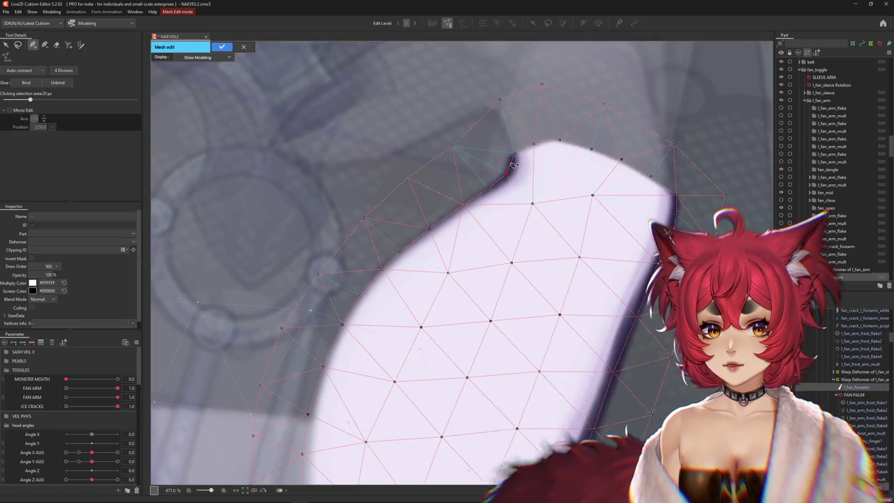
{"action": "scroll", "coordinate": [512, 177], "scroll_direction": "up", "scroll_amount": 4}
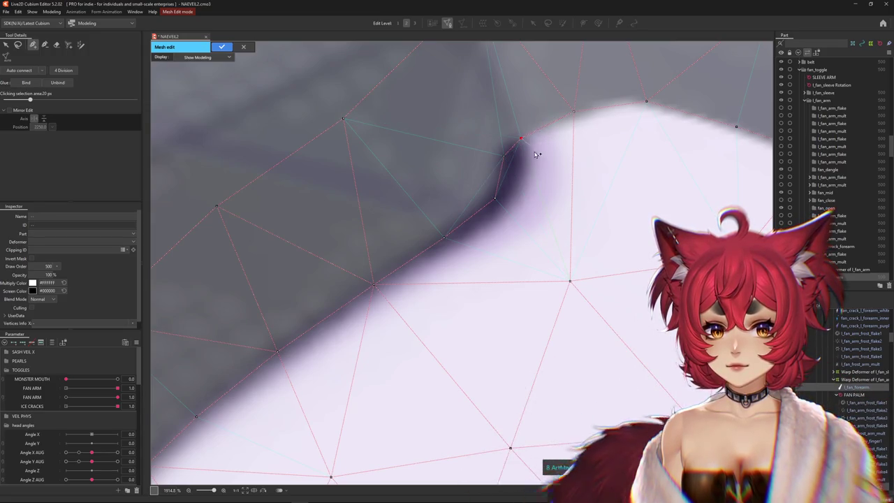
{"action": "scroll", "coordinate": [521, 154], "scroll_direction": "down", "scroll_amount": 1}
{"action": "scroll", "coordinate": [521, 167], "scroll_direction": "down", "scroll_amount": 3}
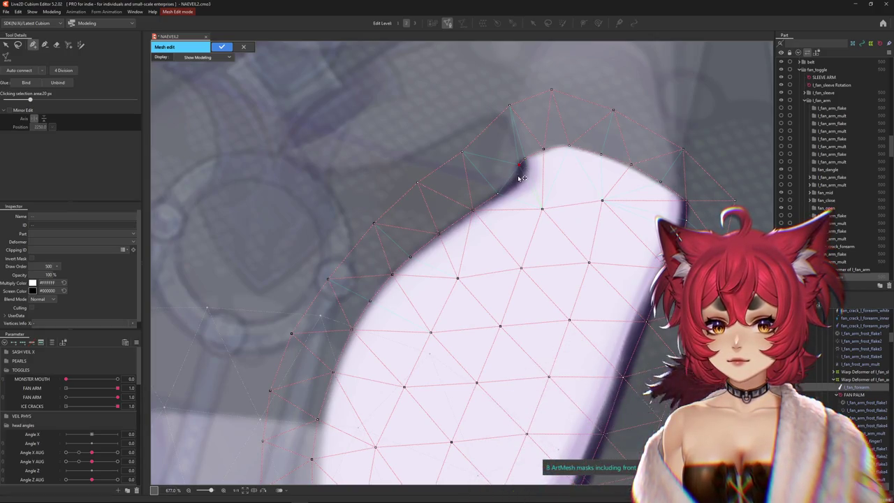
{"action": "scroll", "coordinate": [518, 178], "scroll_direction": "up", "scroll_amount": 3}
Add a linked vertex along the notch and shift an edge vertex onto the outline
{"action": "left_click", "coordinate": [518, 178]}
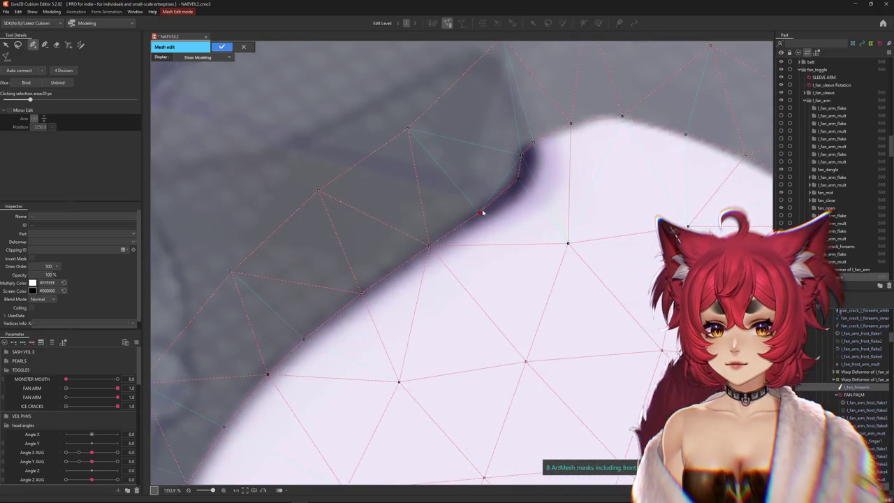
{"action": "scroll", "coordinate": [503, 199], "scroll_direction": "down", "scroll_amount": 5}
{"action": "scroll", "coordinate": [443, 222], "scroll_direction": "up", "scroll_amount": 2}
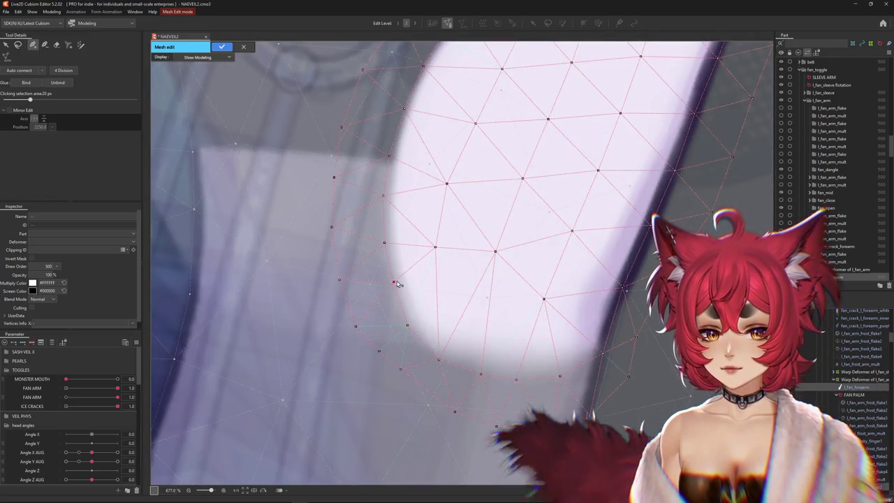
{"action": "left_click_drag", "start_coordinate": [383, 242], "coordinate": [386, 243]}
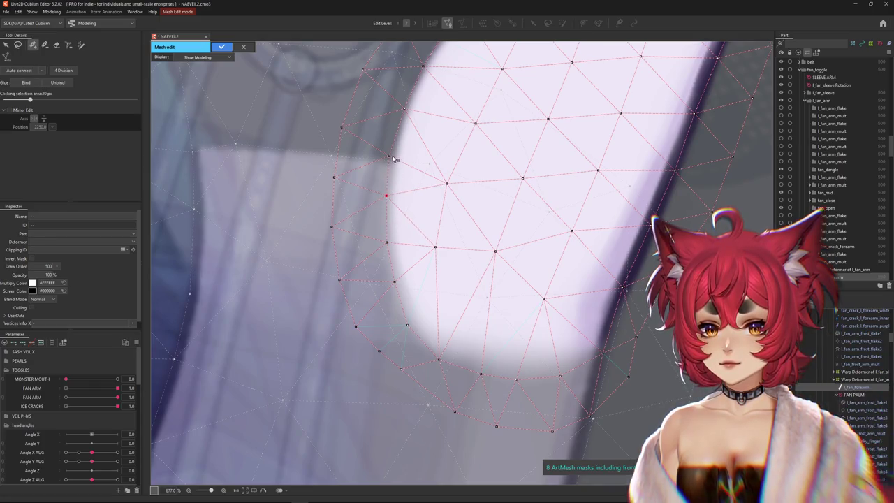
{"action": "scroll", "coordinate": [410, 175], "scroll_direction": "up", "scroll_amount": 3}
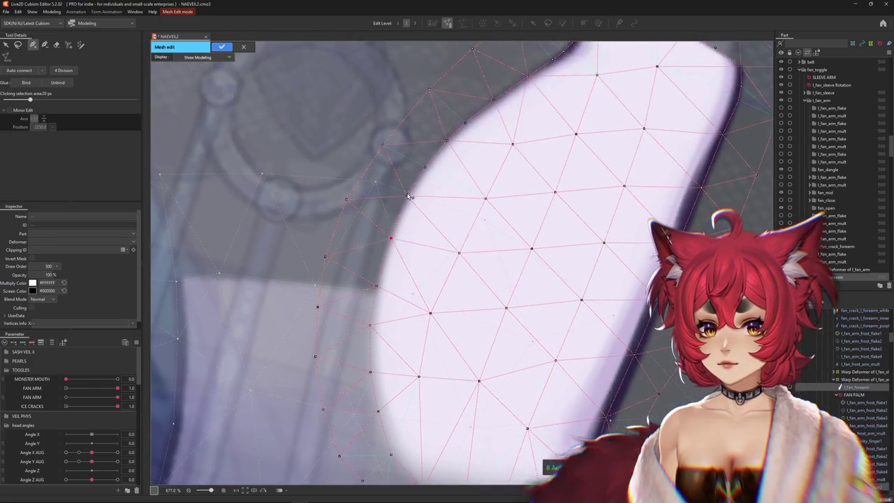
{"action": "scroll", "coordinate": [450, 143], "scroll_direction": "down", "scroll_amount": 3}
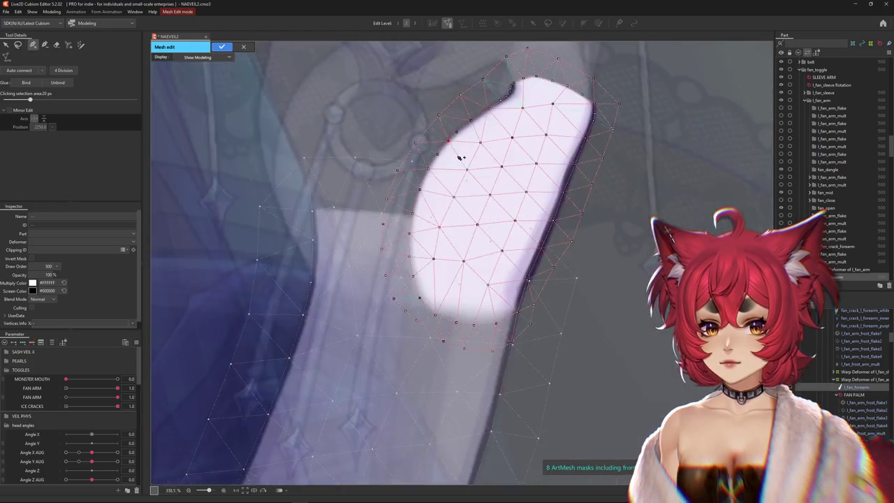
{"action": "left_click", "coordinate": [403, 309]}
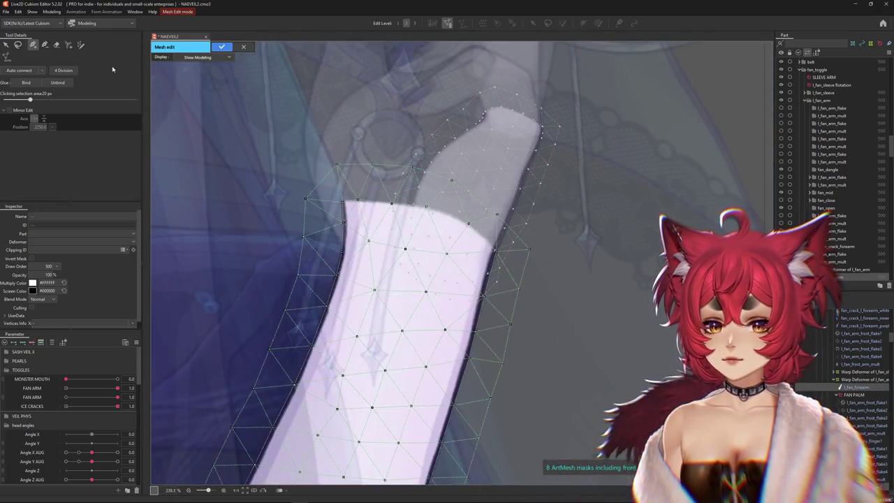
Add three vertices along the l_fan_forearm mesh and sleeve edge
{"action": "scroll", "coordinate": [443, 232], "scroll_direction": "down", "scroll_amount": 2}
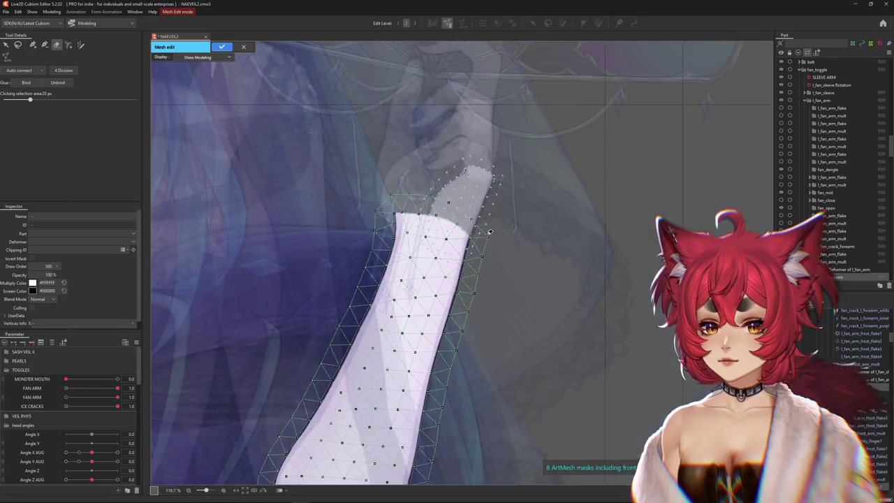
{"action": "scroll", "coordinate": [460, 202], "scroll_direction": "up", "scroll_amount": 2}
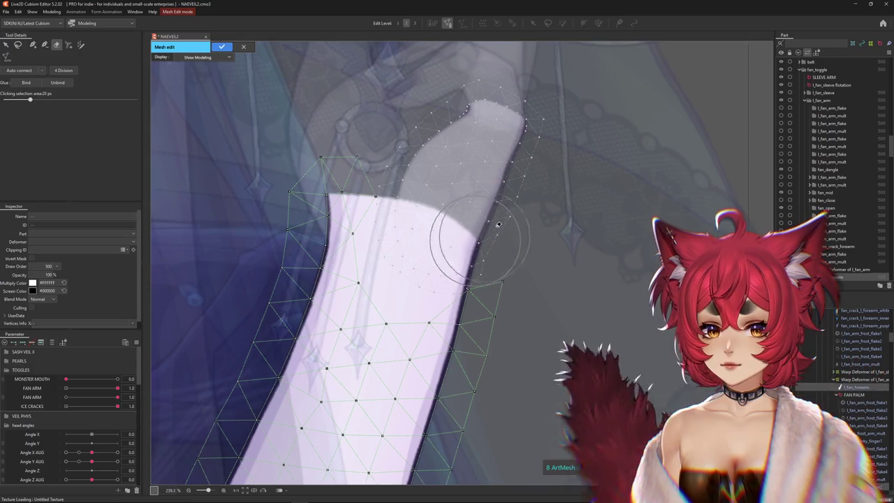
{"action": "key", "text": "p"}
{"action": "scroll", "coordinate": [455, 322], "scroll_direction": "up", "scroll_amount": 1}
{"action": "scroll", "coordinate": [455, 321], "scroll_direction": "up", "scroll_amount": 1}
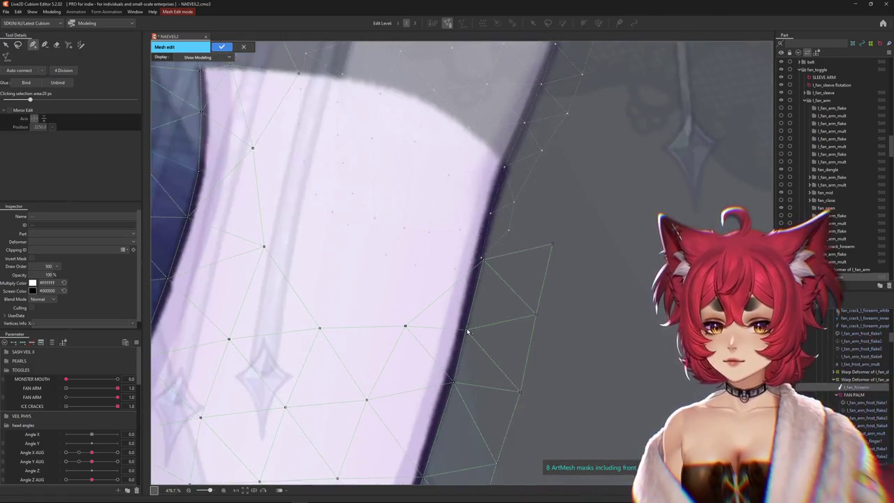
{"action": "left_click", "coordinate": [481, 259]}
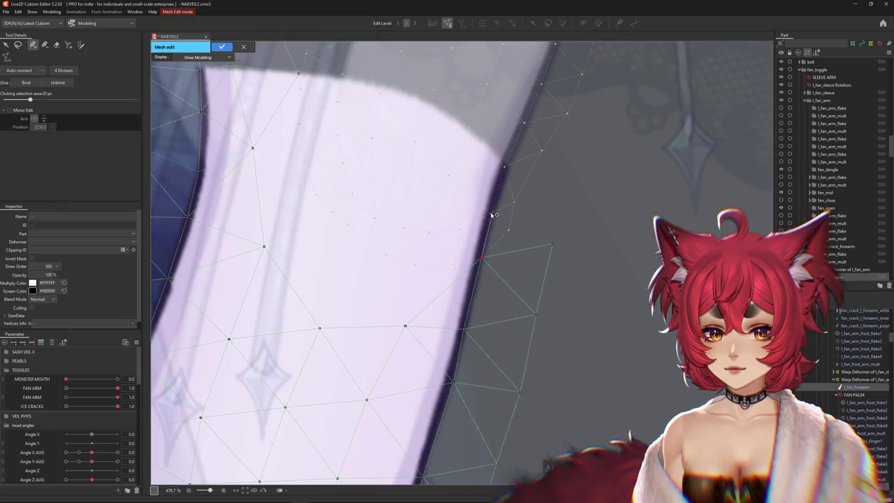
{"action": "left_click_drag", "start_coordinate": [498, 196], "coordinate": [491, 377]}
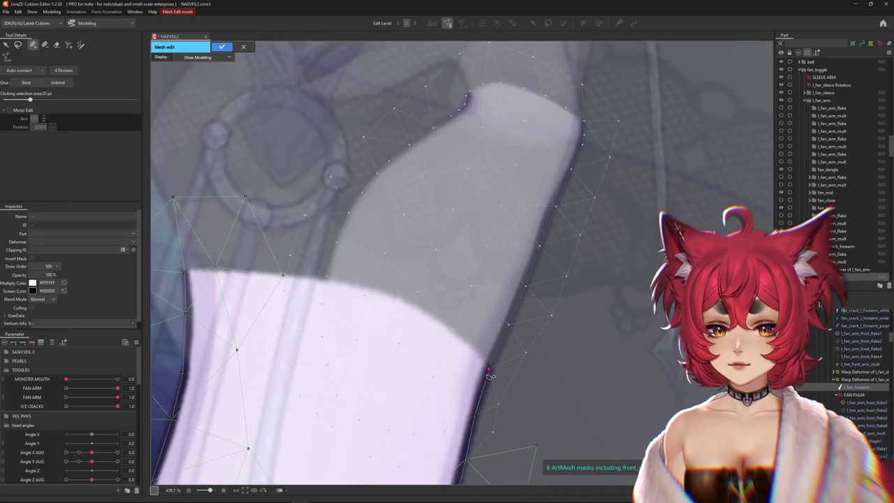
{"action": "left_click", "coordinate": [512, 326]}
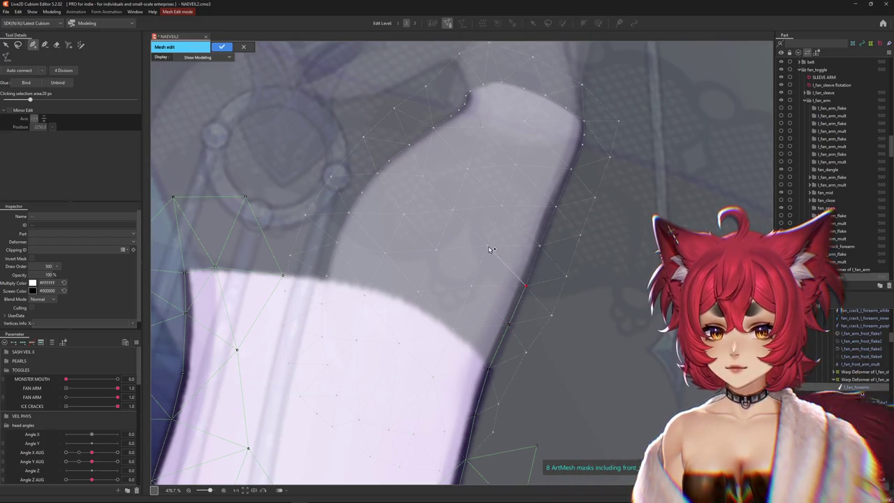
{"action": "left_click", "coordinate": [541, 248]}
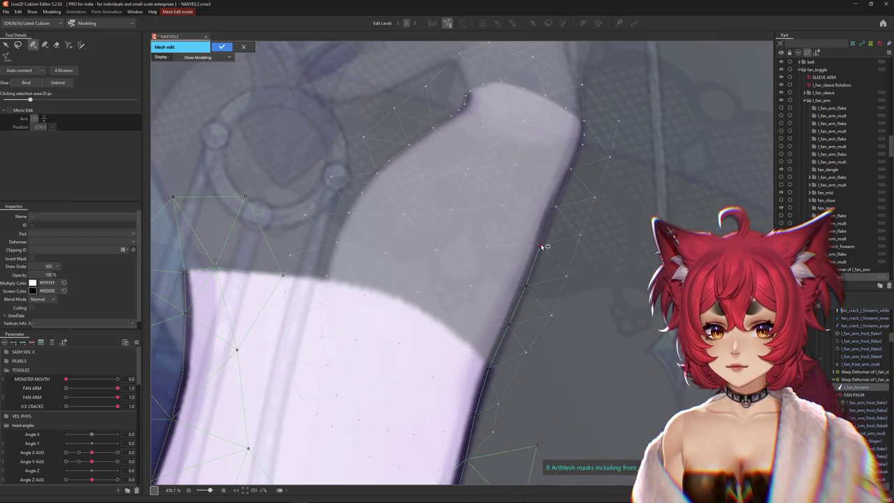
Erase a stray vertex on the forearm mesh's right edge, then return to selection
{"action": "scroll", "coordinate": [570, 173], "scroll_direction": "down", "scroll_amount": 3}
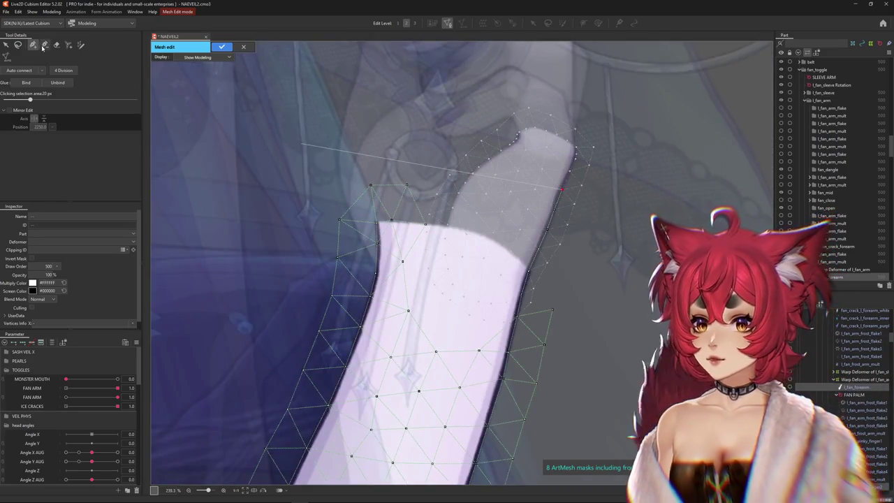
{"action": "key", "text": "e"}
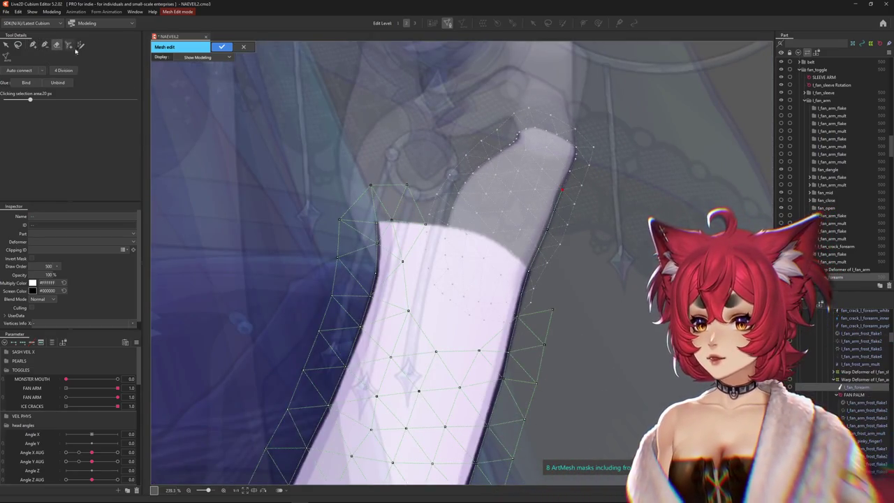
{"action": "left_click", "coordinate": [519, 288]}
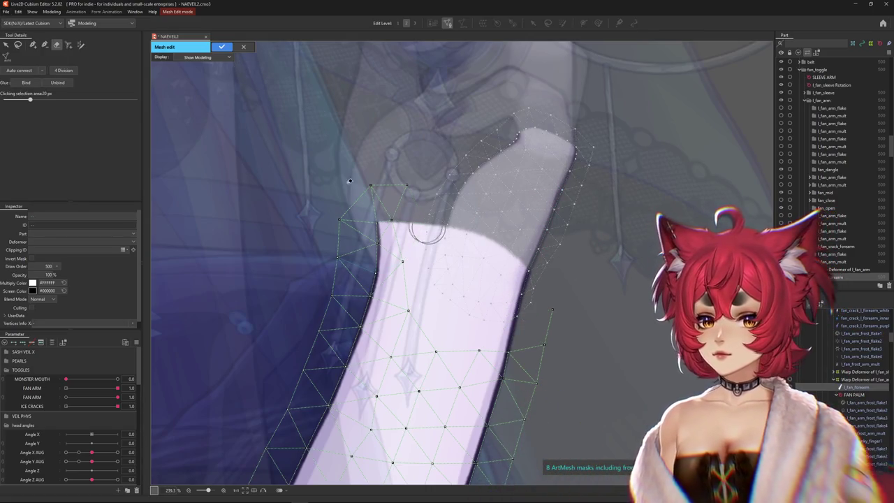
{"action": "left_click", "coordinate": [5, 44]}
{"action": "left_click", "coordinate": [531, 183]}
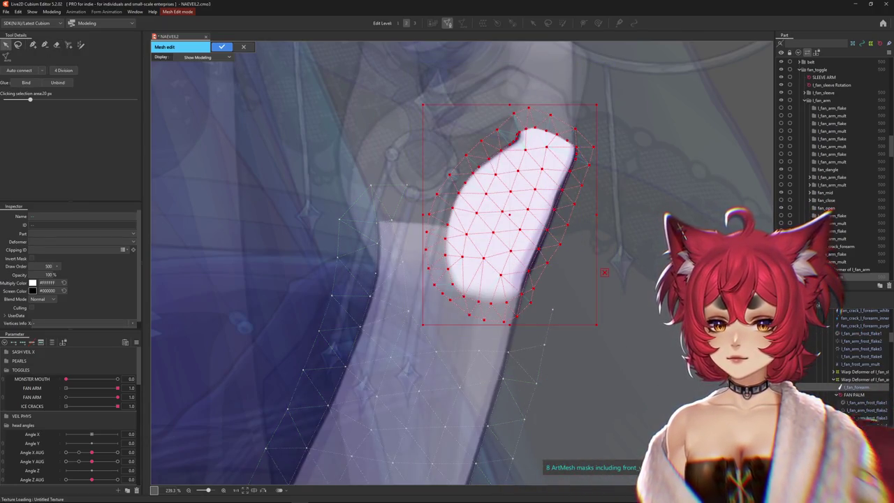
Reselect the upper arm mesh and enter vertex editing
{"action": "left_click", "coordinate": [557, 322]}
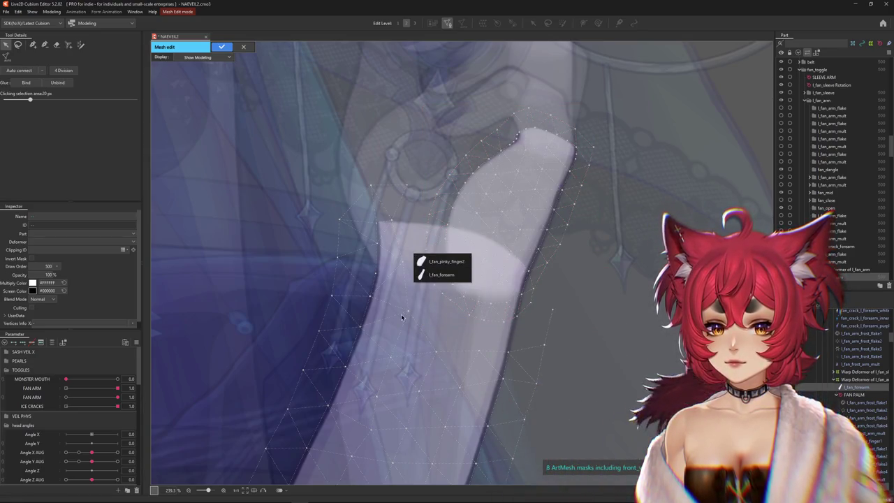
{"action": "left_click", "coordinate": [438, 282]}
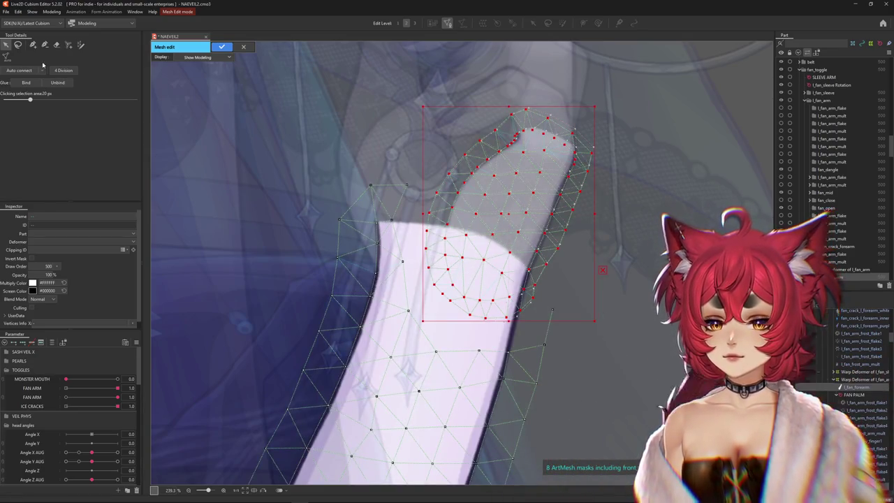
{"action": "left_click", "coordinate": [33, 44]}
{"action": "scroll", "coordinate": [475, 213], "scroll_direction": "up", "scroll_amount": 3}
{"action": "left_click_drag", "start_coordinate": [536, 218], "coordinate": [538, 219]}
{"action": "scroll", "coordinate": [538, 219], "scroll_direction": "up", "scroll_amount": 1}
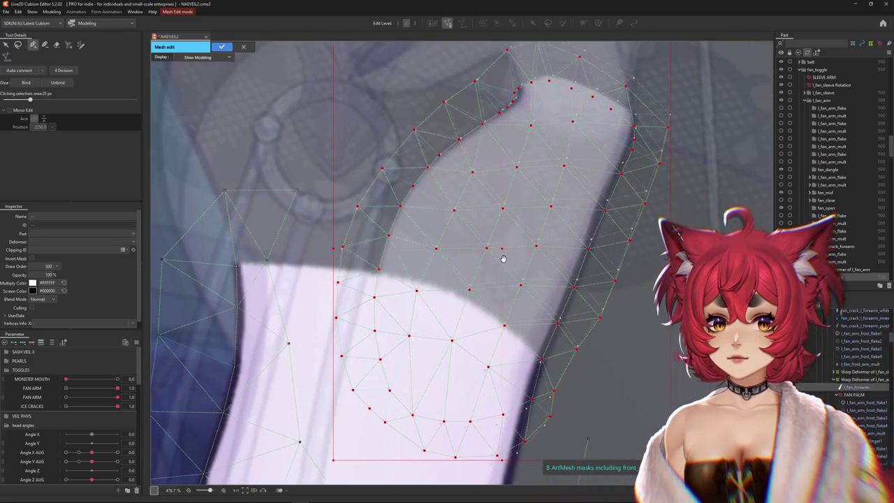
{"action": "scroll", "coordinate": [514, 136], "scroll_direction": "up", "scroll_amount": 3}
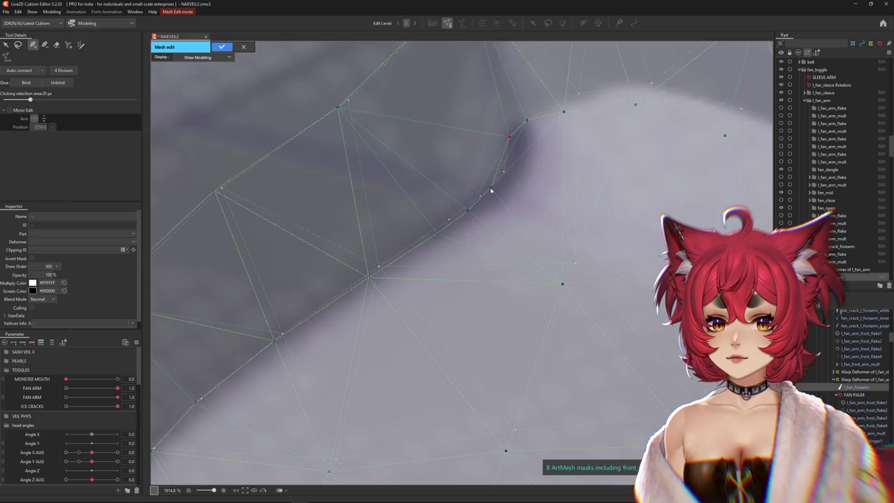
Drag forearm vertices onto the arm outline and the sleeve top
{"action": "left_click_drag", "start_coordinate": [507, 176], "coordinate": [505, 171]}
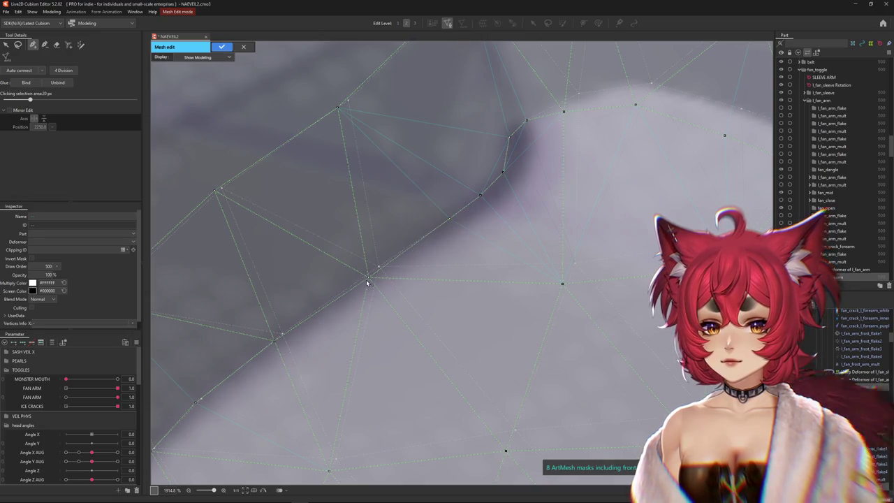
{"action": "left_click_drag", "start_coordinate": [366, 282], "coordinate": [378, 271]}
{"action": "left_click_drag", "start_coordinate": [277, 343], "coordinate": [284, 339]}
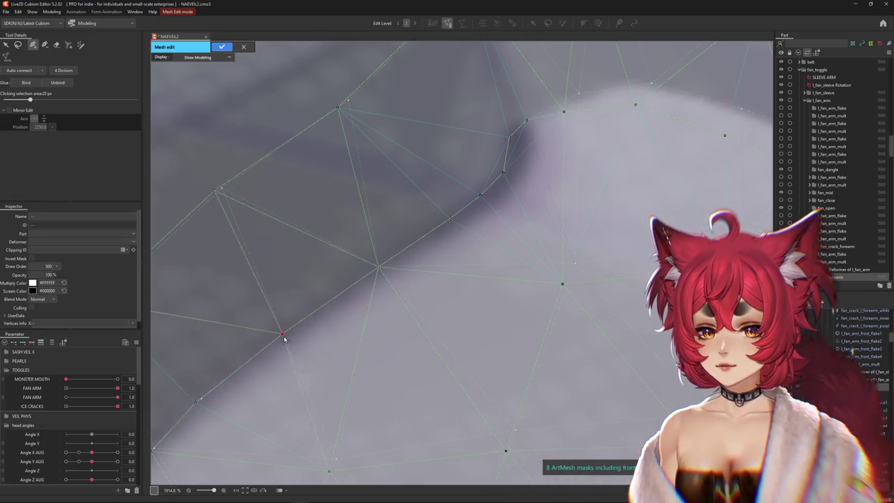
{"action": "scroll", "coordinate": [285, 339], "scroll_direction": "down", "scroll_amount": 2}
{"action": "scroll", "coordinate": [299, 343], "scroll_direction": "down", "scroll_amount": 2}
{"action": "scroll", "coordinate": [216, 295], "scroll_direction": "down", "scroll_amount": 2}
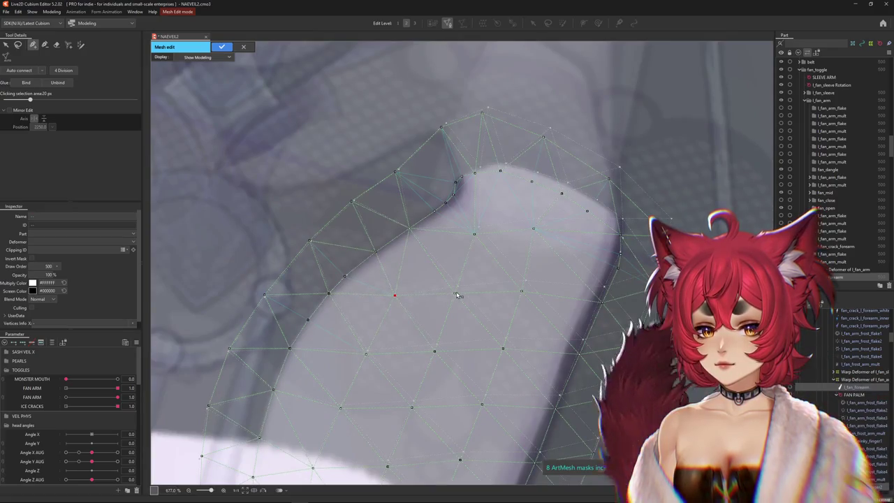
{"action": "left_click_drag", "start_coordinate": [458, 295], "coordinate": [459, 287]}
{"action": "left_click_drag", "start_coordinate": [524, 293], "coordinate": [528, 284]}
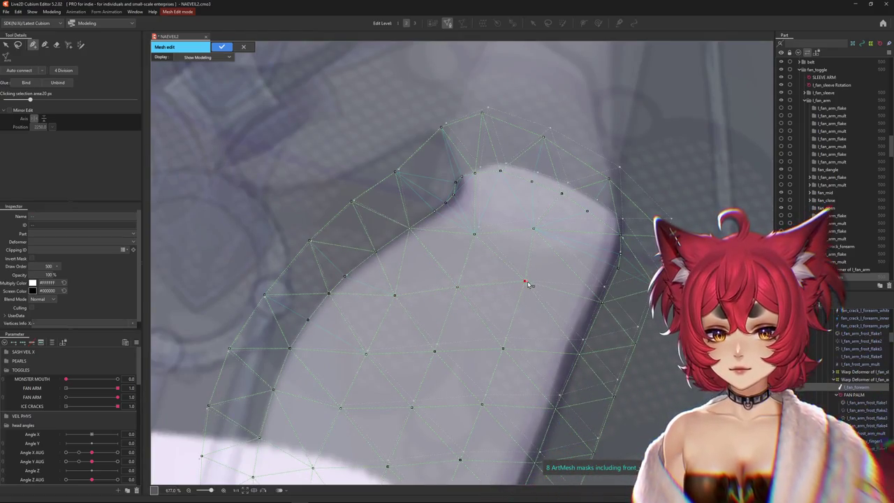
{"action": "left_click_drag", "start_coordinate": [605, 291], "coordinate": [604, 287]}
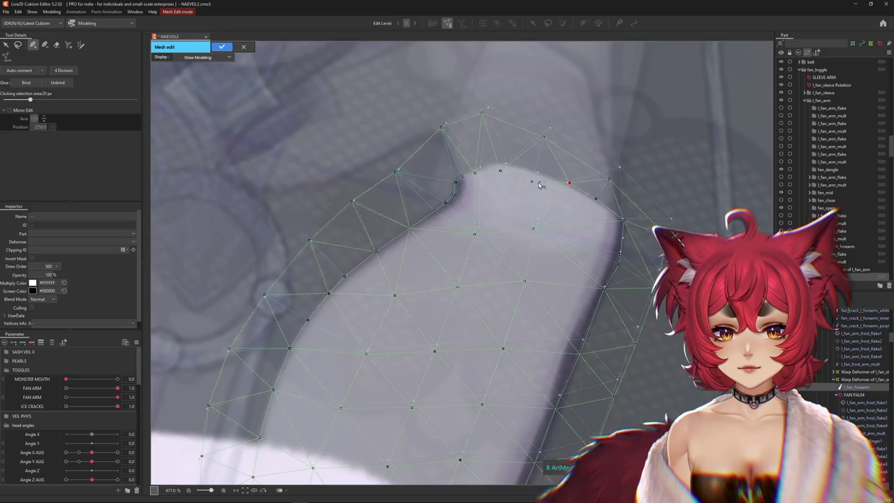
{"action": "left_click_drag", "start_coordinate": [531, 182], "coordinate": [538, 174]}
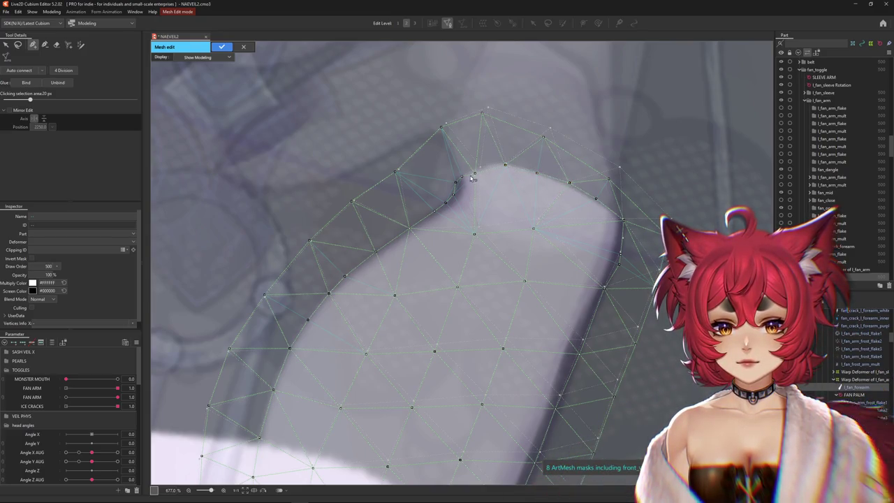
{"action": "left_click_drag", "start_coordinate": [472, 175], "coordinate": [480, 167]}
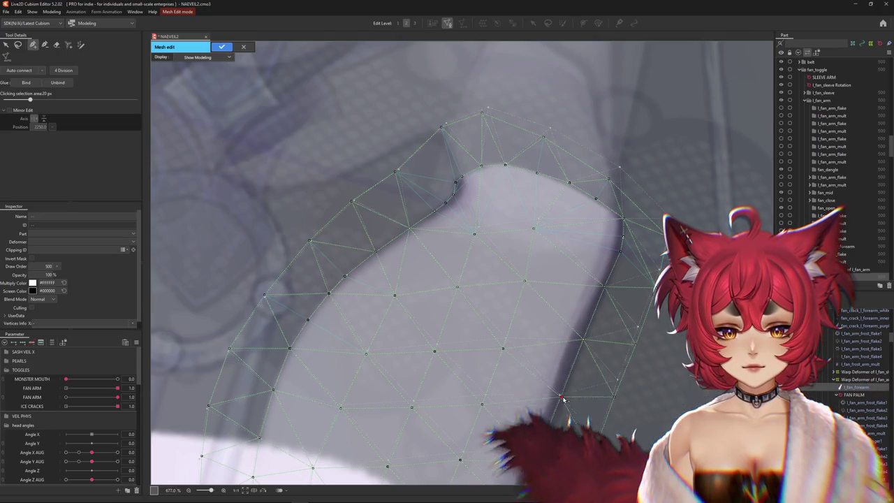
Lower the bottom-edge vertices to follow the sleeve and raise the right-edge vertices
{"action": "left_click_drag", "start_coordinate": [559, 413], "coordinate": [517, 290]}
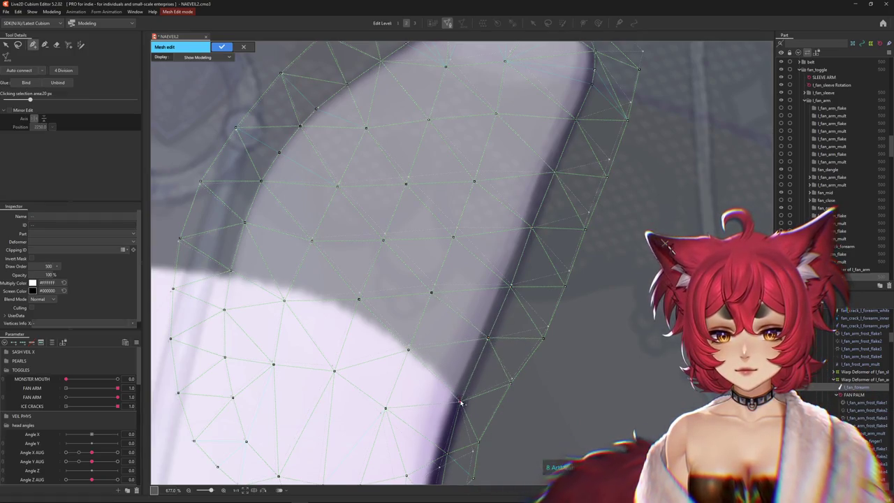
{"action": "left_click_drag", "start_coordinate": [459, 404], "coordinate": [435, 326]}
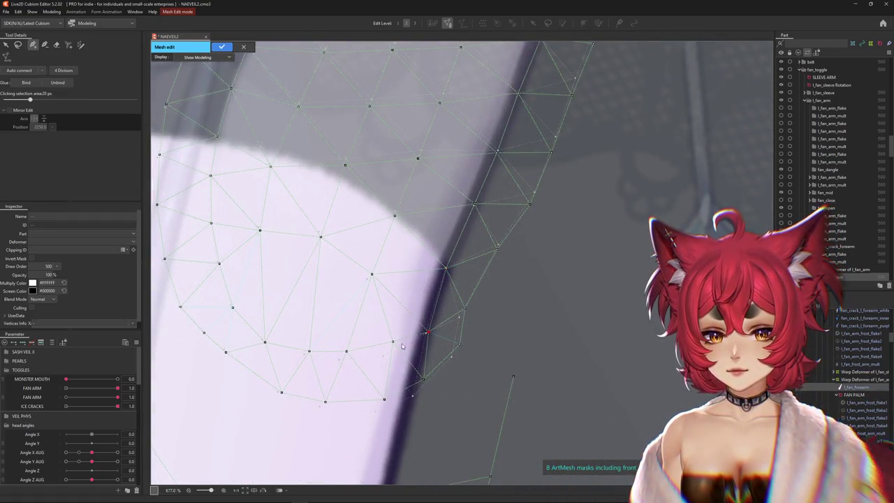
{"action": "left_click_drag", "start_coordinate": [385, 354], "coordinate": [301, 355]}
{"action": "mouse_move", "coordinate": [383, 399]}
{"action": "left_mouse_down"}
{"action": "mouse_move", "coordinate": [375, 411]}
{"action": "mouse_move", "coordinate": [317, 409]}
{"action": "left_mouse_up"}
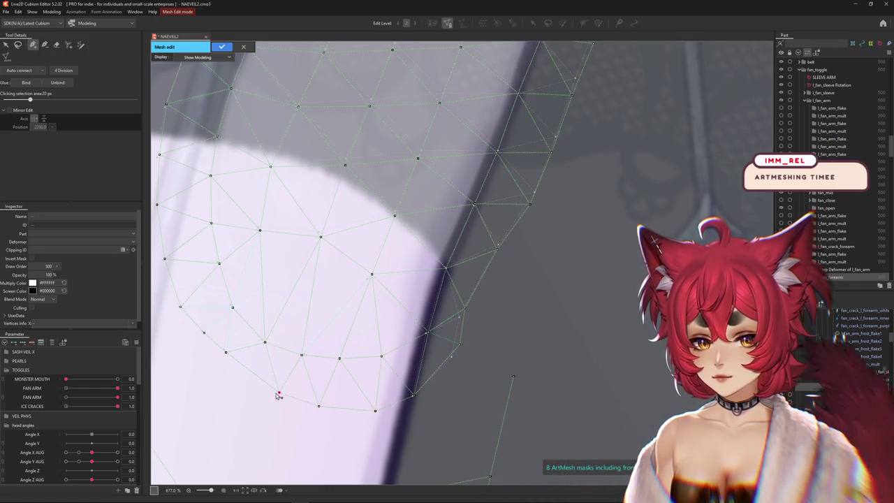
{"action": "left_click_drag", "start_coordinate": [455, 359], "coordinate": [449, 366]}
{"action": "left_click", "coordinate": [459, 316]}
{"action": "left_click", "coordinate": [501, 246]}
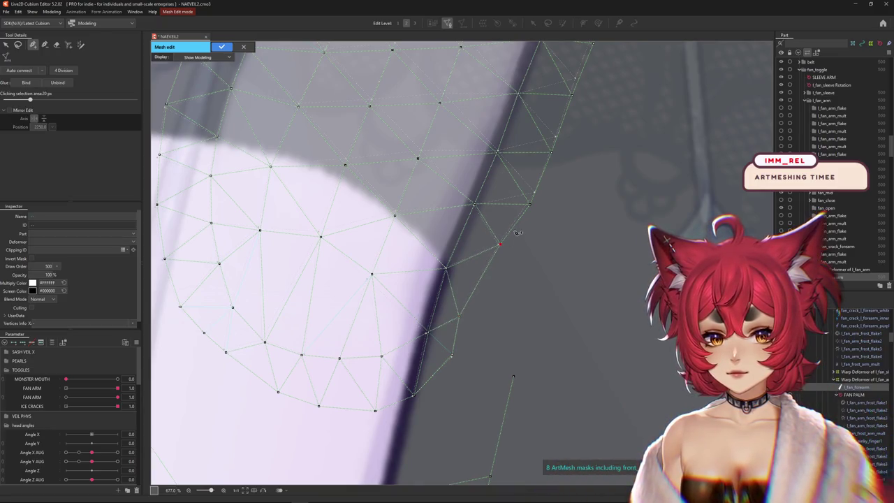
{"action": "scroll", "coordinate": [540, 191], "scroll_direction": "up", "scroll_amount": 3}
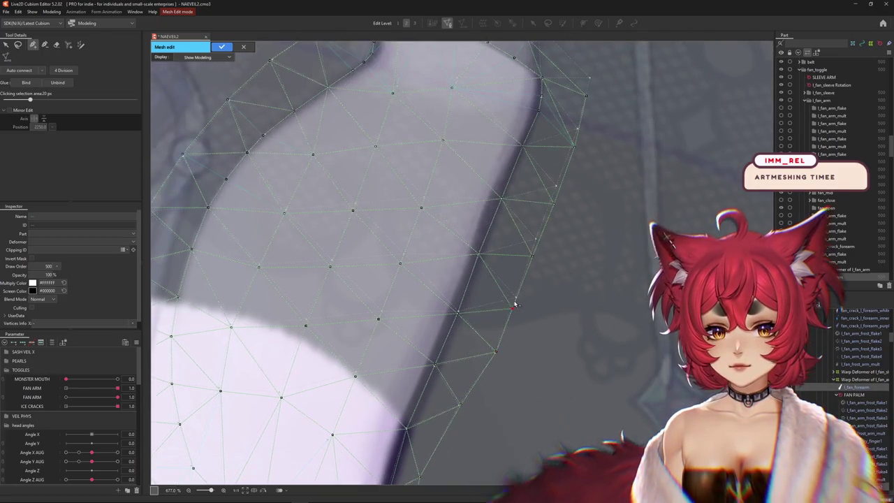
{"action": "left_click_drag", "start_coordinate": [532, 255], "coordinate": [544, 311]}
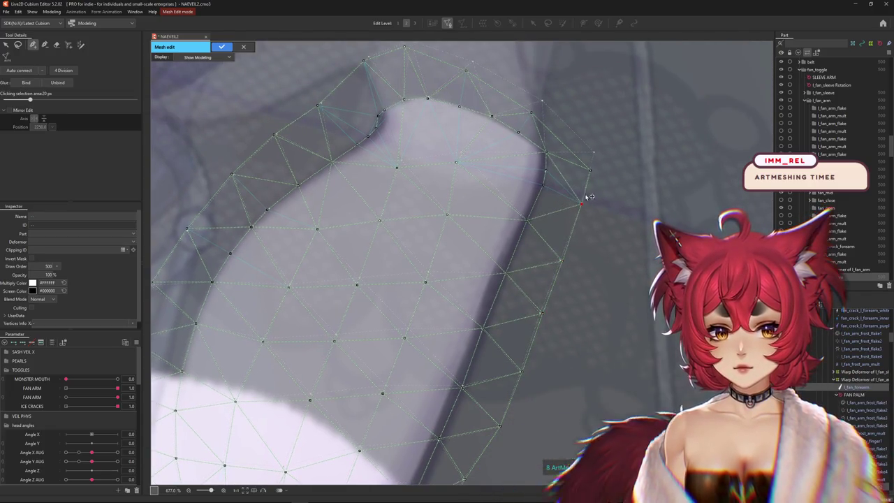
{"action": "left_click_drag", "start_coordinate": [589, 169], "coordinate": [593, 151]}
Nudge the remaining forearm vertices near the top onto the mesh edge
{"action": "left_click", "coordinate": [536, 109]}
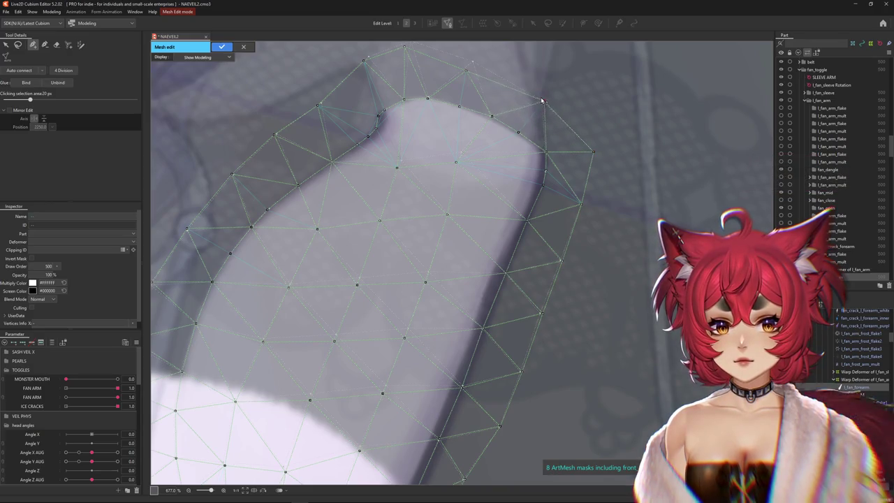
{"action": "left_click_drag", "start_coordinate": [541, 101], "coordinate": [519, 203]}
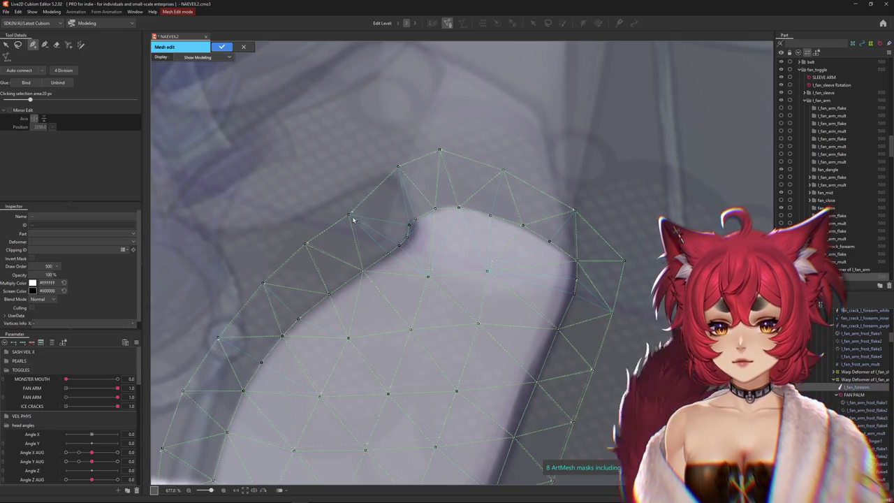
{"action": "scroll", "coordinate": [387, 273], "scroll_direction": "up", "scroll_amount": 2}
{"action": "scroll", "coordinate": [489, 266], "scroll_direction": "down", "scroll_amount": 2}
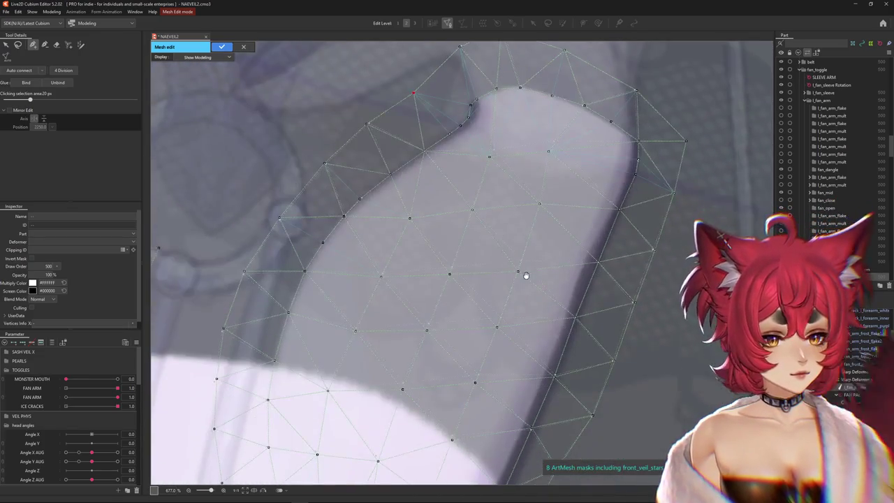
{"action": "scroll", "coordinate": [528, 275], "scroll_direction": "down", "scroll_amount": 2}
{"action": "scroll", "coordinate": [534, 269], "scroll_direction": "down", "scroll_amount": 2}
{"action": "scroll", "coordinate": [543, 264], "scroll_direction": "down", "scroll_amount": 2}
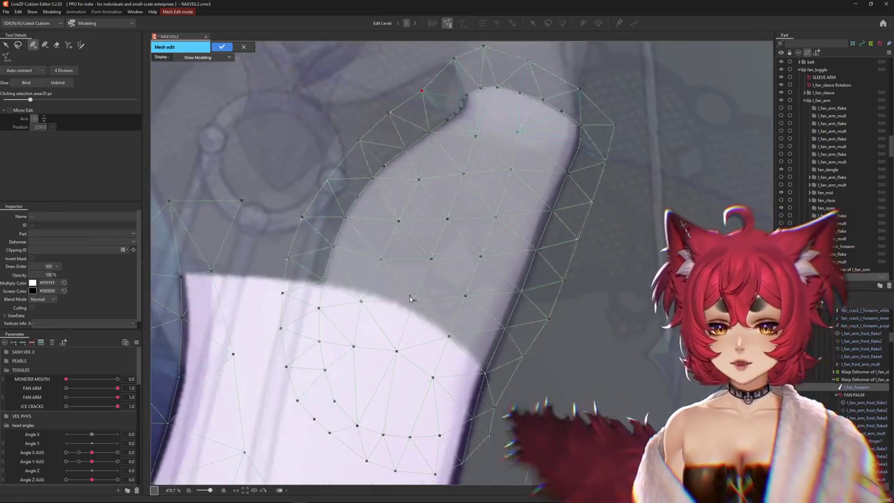
{"action": "scroll", "coordinate": [416, 303], "scroll_direction": "up", "scroll_amount": 2}
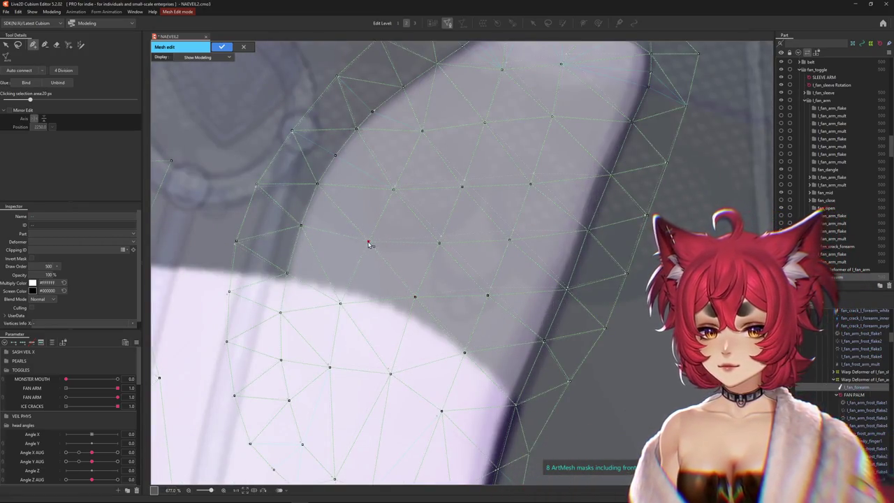
{"action": "left_click_drag", "start_coordinate": [393, 188], "coordinate": [394, 185]}
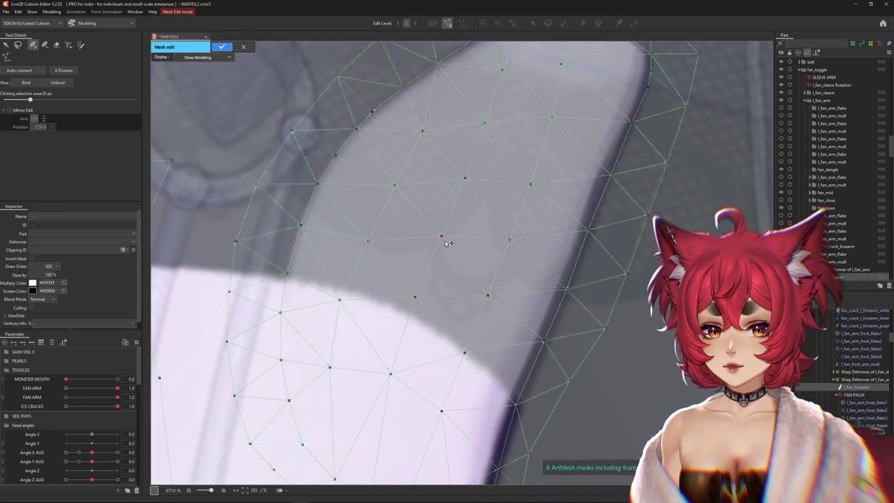
{"action": "left_click_drag", "start_coordinate": [489, 298], "coordinate": [492, 287]}
{"action": "left_click_drag", "start_coordinate": [509, 240], "coordinate": [511, 237]}
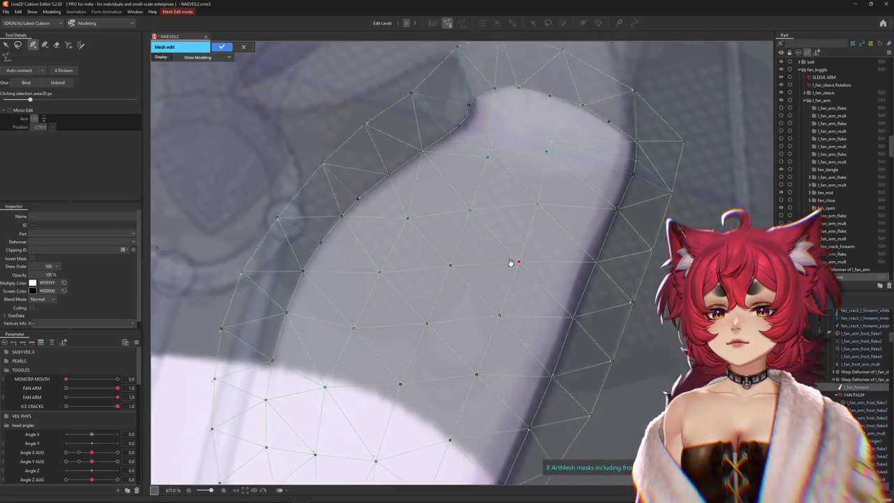
{"action": "left_click", "coordinate": [486, 184]}
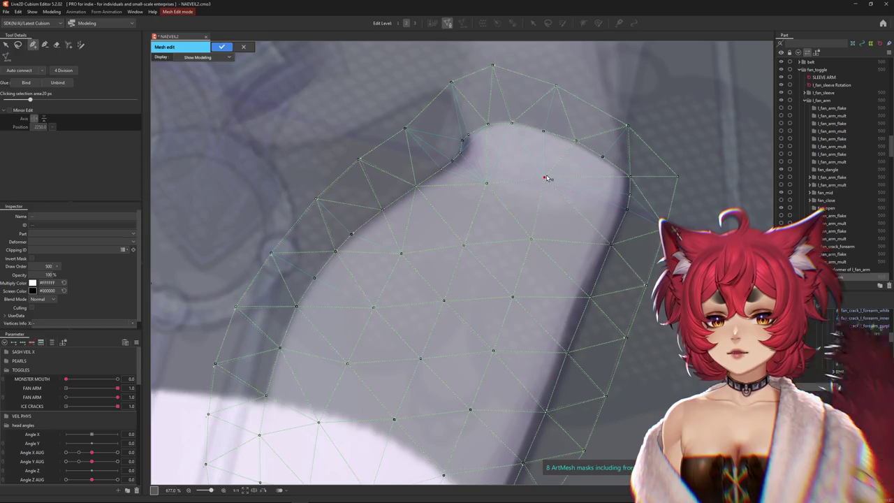
{"action": "scroll", "coordinate": [579, 223], "scroll_direction": "down", "scroll_amount": 3}
{"action": "scroll", "coordinate": [591, 186], "scroll_direction": "up", "scroll_amount": 5}
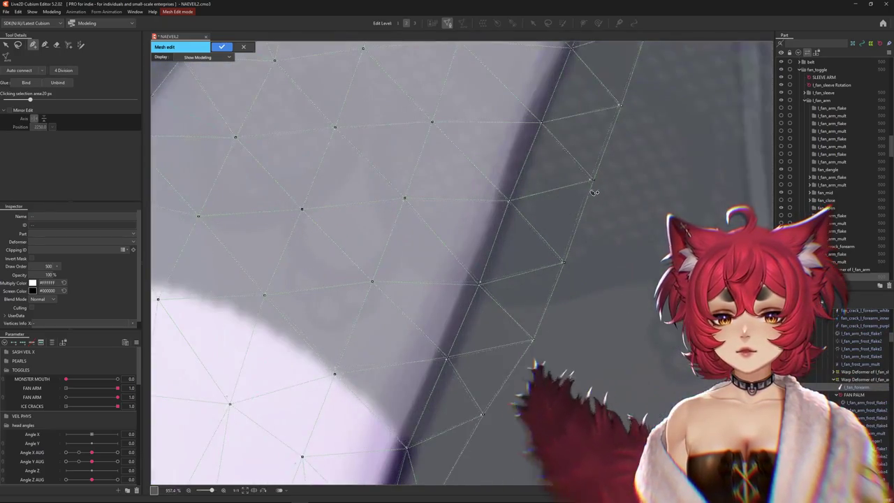
{"action": "scroll", "coordinate": [591, 186], "scroll_direction": "down", "scroll_amount": 5}
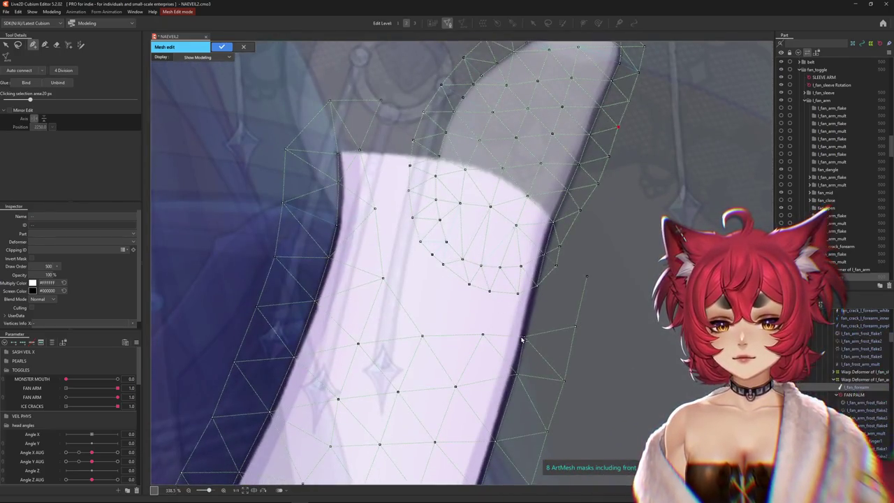
Connect forearm mesh vertices with new edges around the ring
{"action": "left_click", "coordinate": [540, 286]}
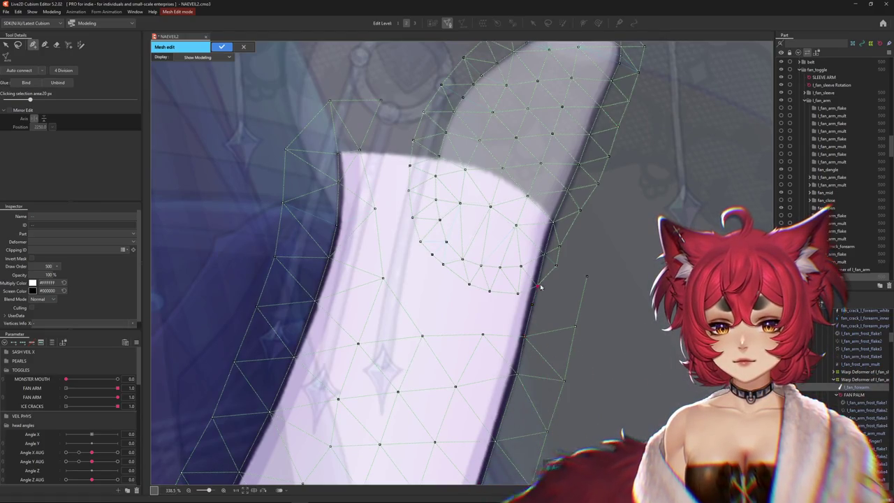
{"action": "left_click", "coordinate": [586, 277]}
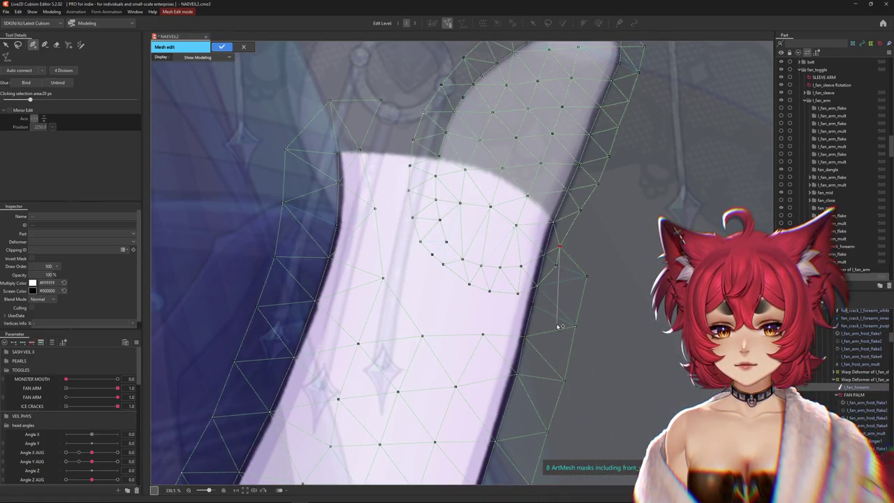
{"action": "left_click", "coordinate": [490, 292]}
{"action": "scroll", "coordinate": [489, 293], "scroll_direction": "down", "scroll_amount": 1}
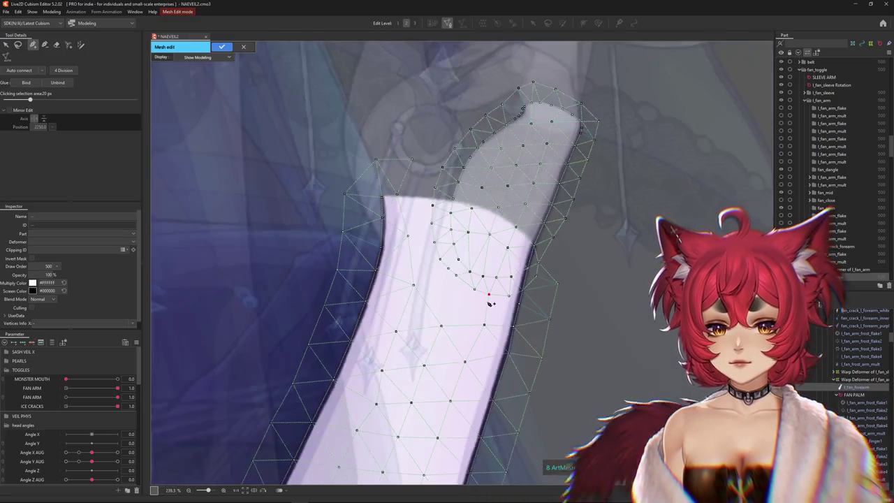
{"action": "scroll", "coordinate": [506, 331], "scroll_direction": "down", "scroll_amount": 1}
{"action": "scroll", "coordinate": [433, 242], "scroll_direction": "up", "scroll_amount": 3}
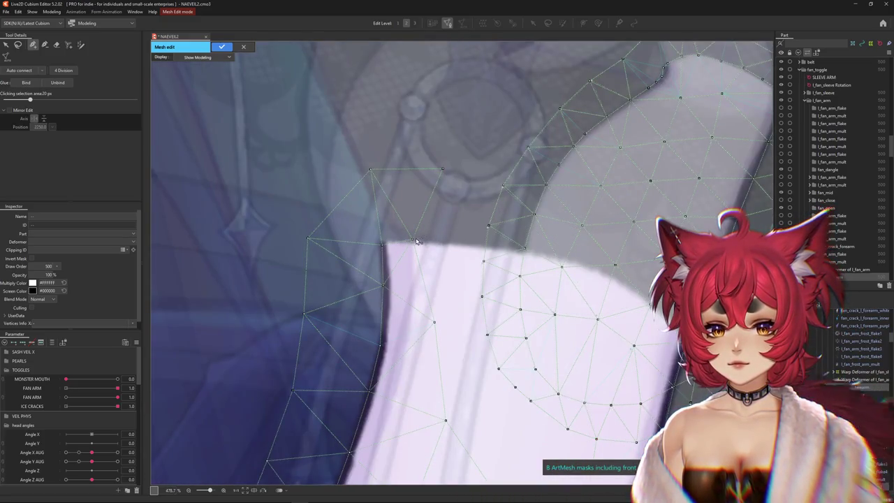
{"action": "left_click", "coordinate": [413, 240]}
{"action": "left_click", "coordinate": [503, 186]}
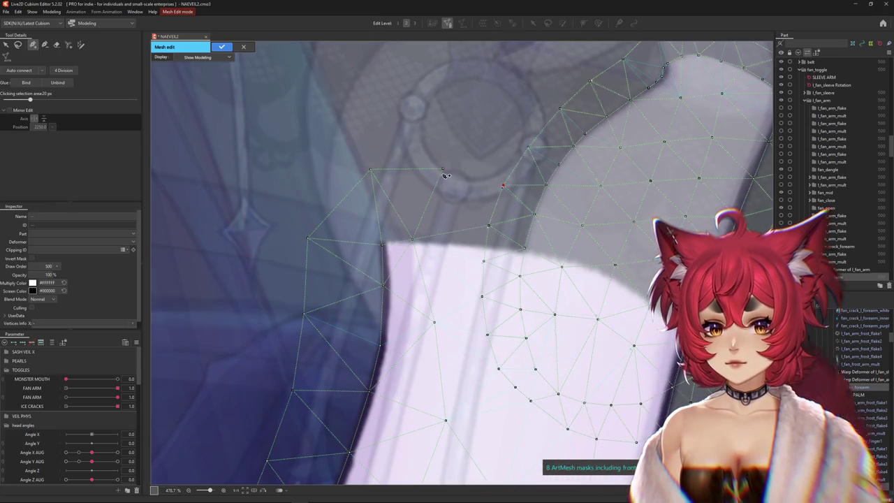
{"action": "scroll", "coordinate": [498, 228], "scroll_direction": "down", "scroll_amount": 2}
{"action": "scroll", "coordinate": [545, 272], "scroll_direction": "down", "scroll_amount": 1}
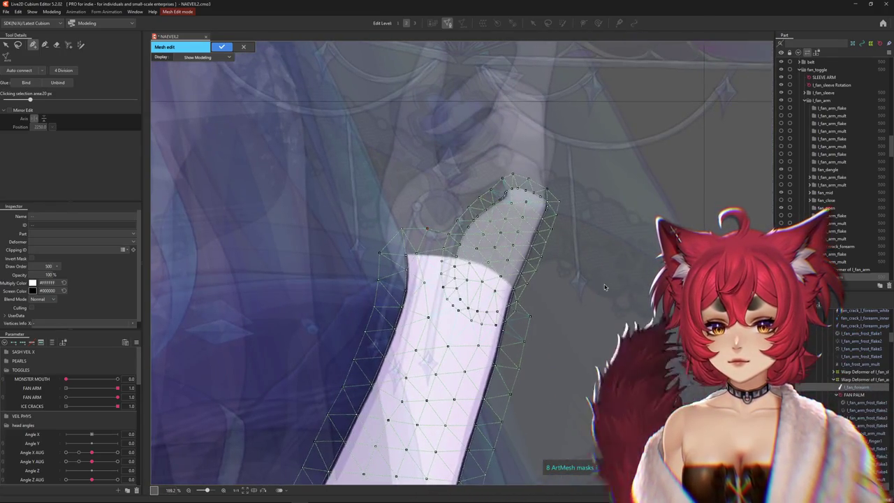
Lasso the upper forearm vertices near the hand, apply the edit, and show the pinky–forearm glue
{"action": "key", "text": "l"}
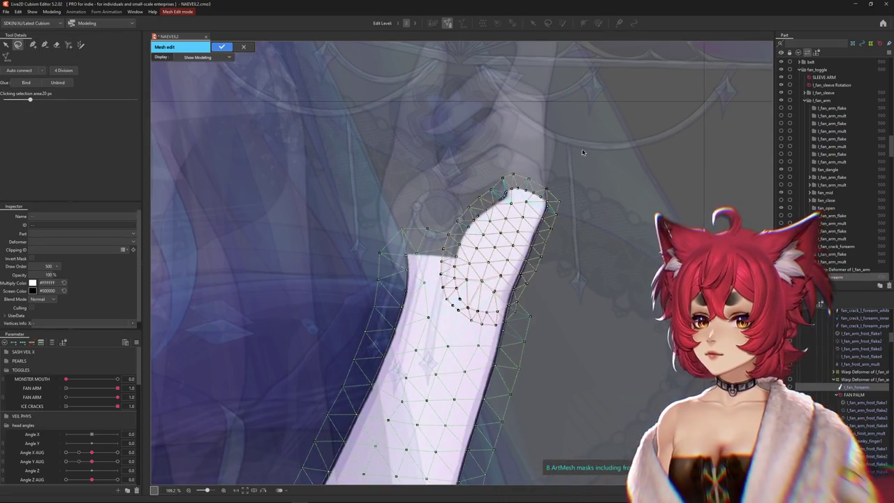
{"action": "left_click_drag", "start_coordinate": [547, 283], "coordinate": [540, 293]}
{"action": "left_click_drag", "start_coordinate": [518, 327], "coordinate": [482, 174]}
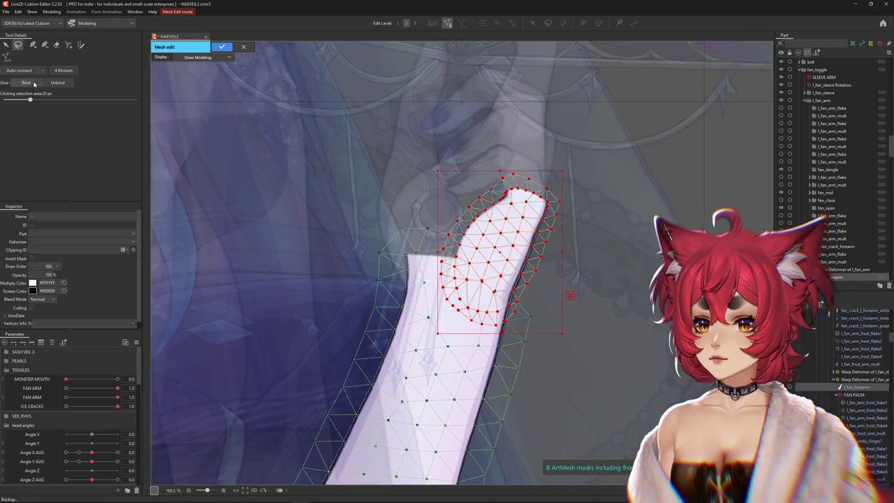
{"action": "key", "text": "Return"}
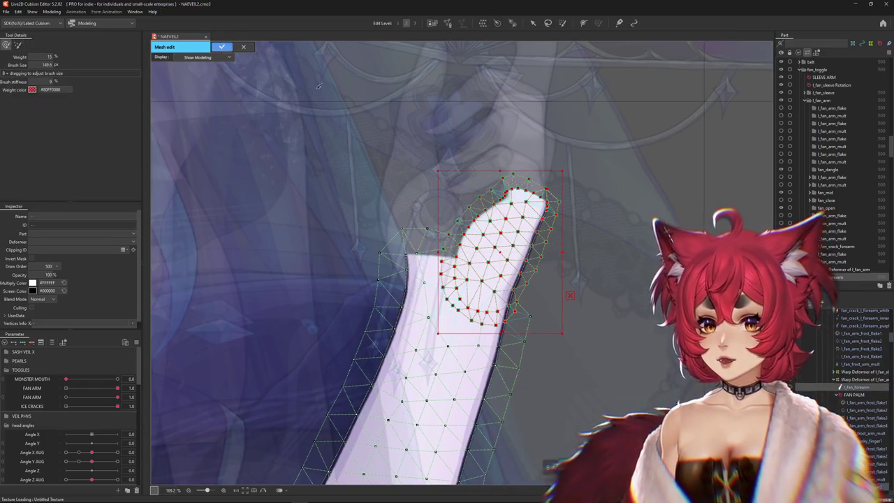
{"action": "left_click", "coordinate": [449, 274]}
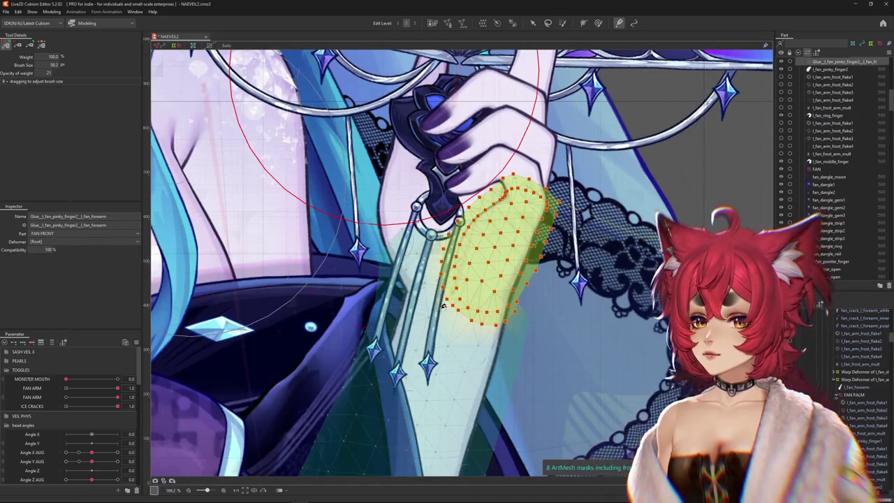
Paint 15% glue weights on the forearm where the pinky finger joins
{"action": "scroll", "coordinate": [447, 287], "scroll_direction": "down", "scroll_amount": 3}
{"action": "scroll", "coordinate": [404, 314], "scroll_direction": "up", "scroll_amount": 3}
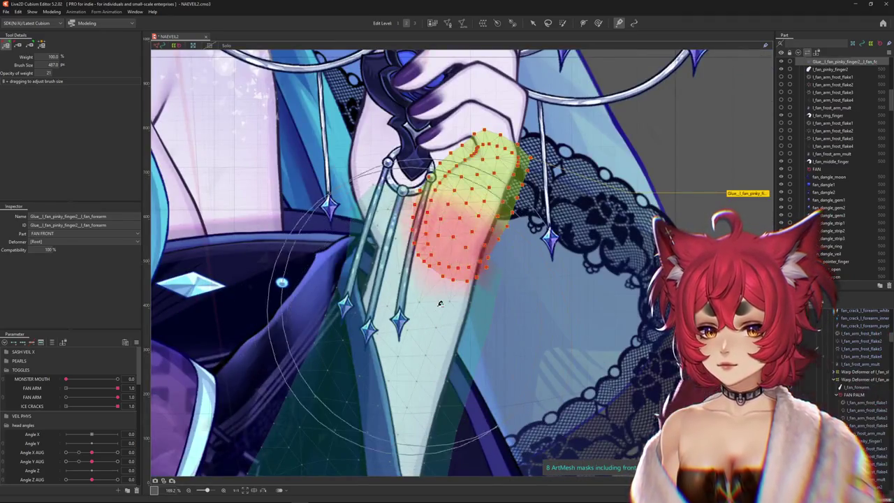
{"action": "left_click_drag", "start_coordinate": [458, 223], "coordinate": [447, 180]}
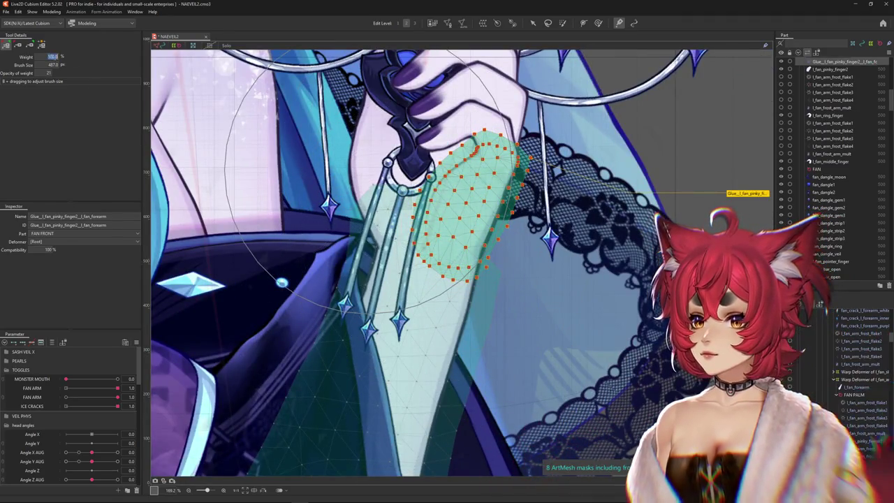
{"action": "type", "text": "15"}
{"action": "mouse_move", "coordinate": [453, 135]}
{"action": "left_mouse_down"}
{"action": "mouse_move", "coordinate": [543, 111]}
{"action": "mouse_move", "coordinate": [546, 147]}
{"action": "left_mouse_up"}
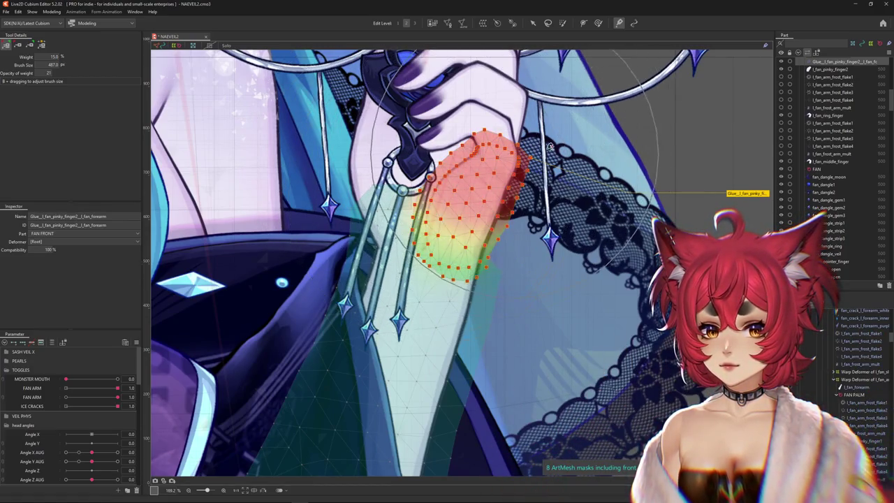
{"action": "left_click_drag", "start_coordinate": [433, 306], "coordinate": [455, 252]}
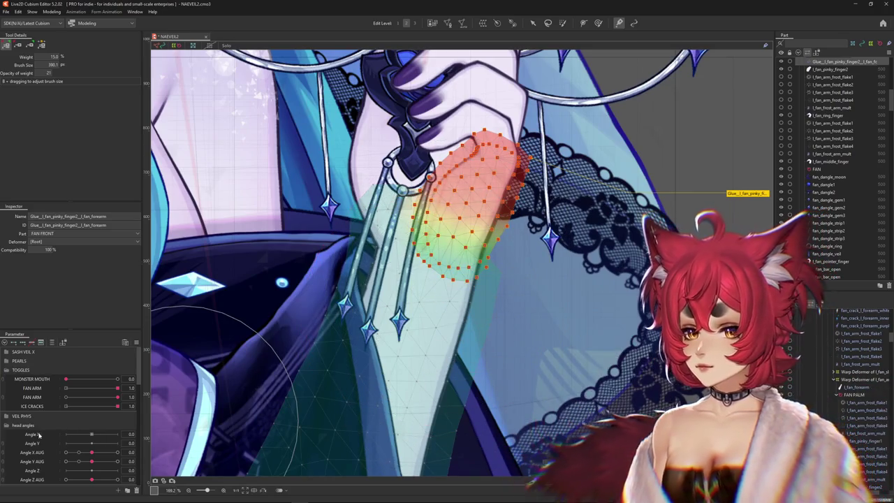
Collapse the TOGGLES and head angles groups and expand ARMS in the Parameter panel
{"action": "left_click", "coordinate": [6, 370]}
{"action": "left_click", "coordinate": [5, 388]}
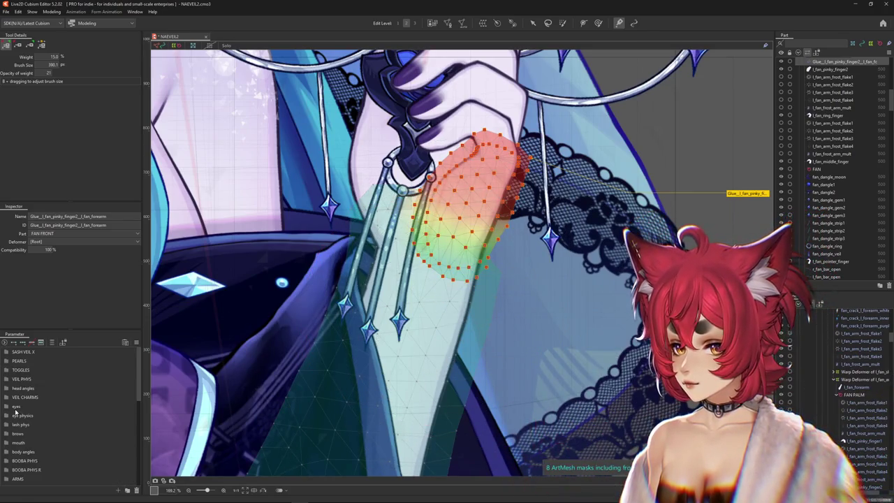
{"action": "scroll", "coordinate": [9, 447], "scroll_direction": "down", "scroll_amount": 1}
{"action": "left_click", "coordinate": [15, 452]}
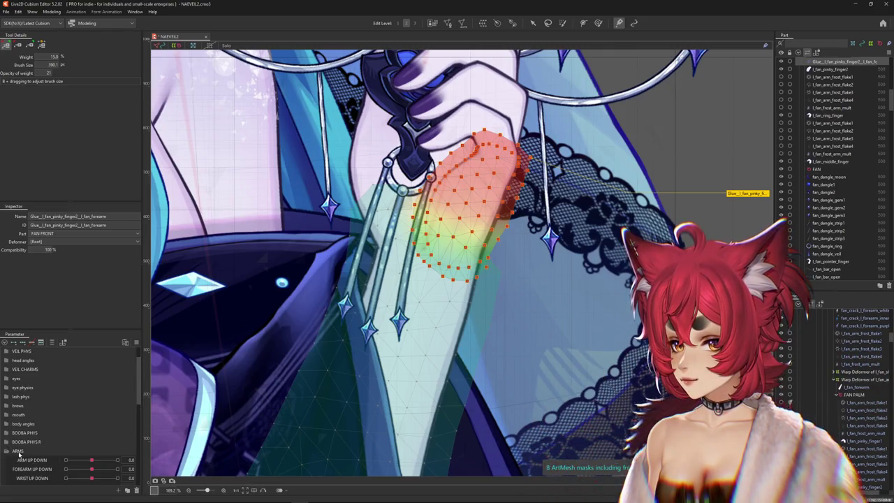
{"action": "scroll", "coordinate": [89, 466], "scroll_direction": "down", "scroll_amount": 1}
Bend WRIST UP DOWN to -1 and repaint the lower-forearm glue with a smaller brush
{"action": "left_click_drag", "start_coordinate": [88, 454], "coordinate": [56, 453]}
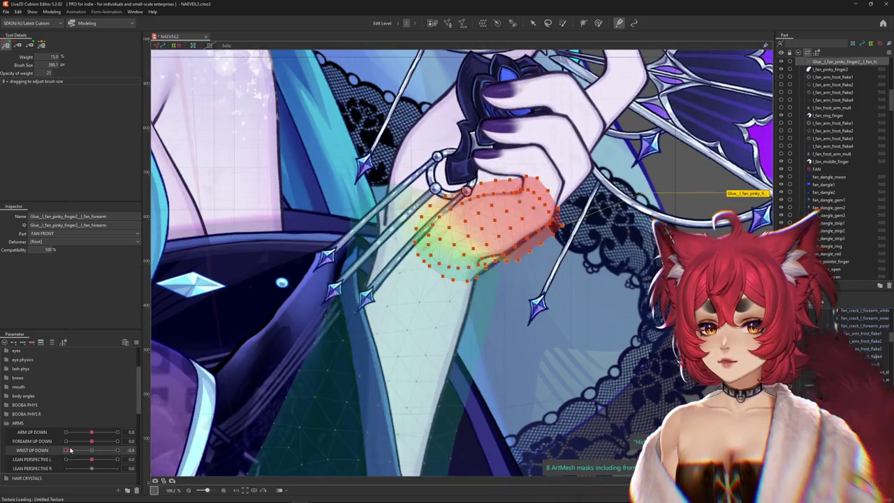
{"action": "mouse_move", "coordinate": [56, 453]}
{"action": "left_mouse_down"}
{"action": "mouse_move", "coordinate": [50, 447]}
{"action": "mouse_move", "coordinate": [62, 448]}
{"action": "left_mouse_up"}
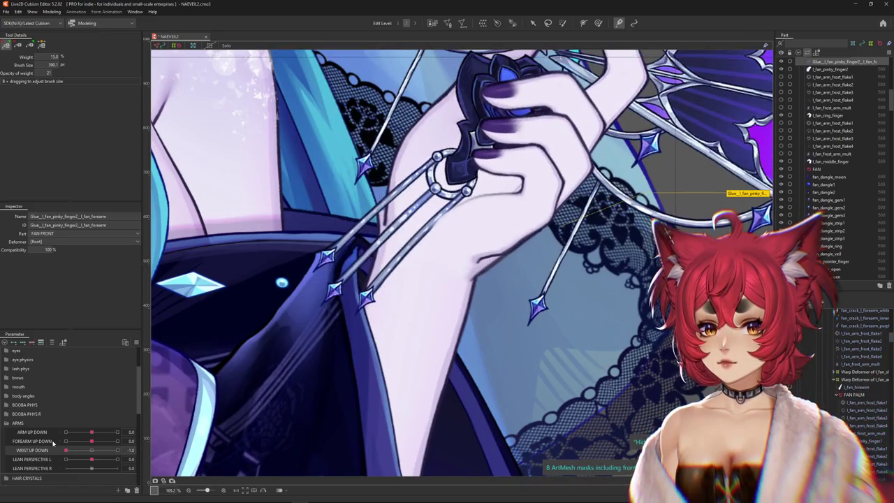
{"action": "mouse_move", "coordinate": [358, 343]}
{"action": "left_mouse_down"}
{"action": "mouse_move", "coordinate": [466, 320]}
{"action": "mouse_move", "coordinate": [467, 285]}
{"action": "left_mouse_up"}
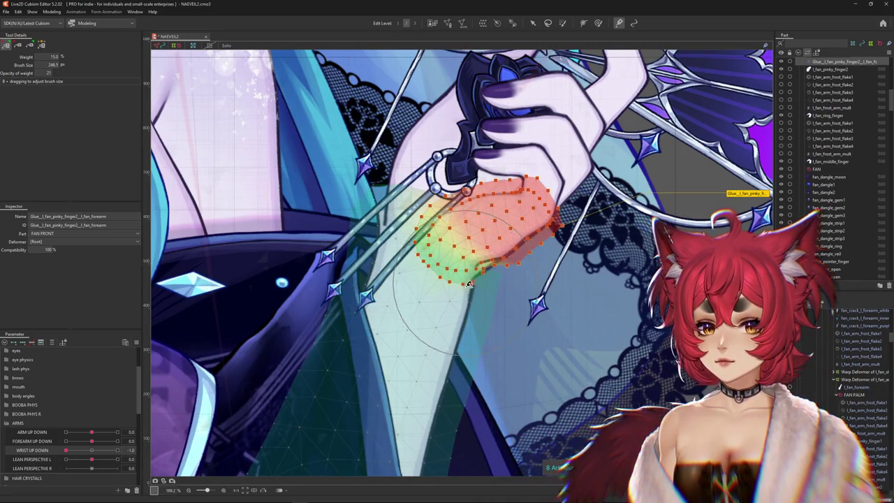
{"action": "mouse_move", "coordinate": [472, 280]}
{"action": "left_mouse_down"}
{"action": "mouse_move", "coordinate": [457, 280]}
{"action": "mouse_move", "coordinate": [440, 299]}
{"action": "left_mouse_up"}
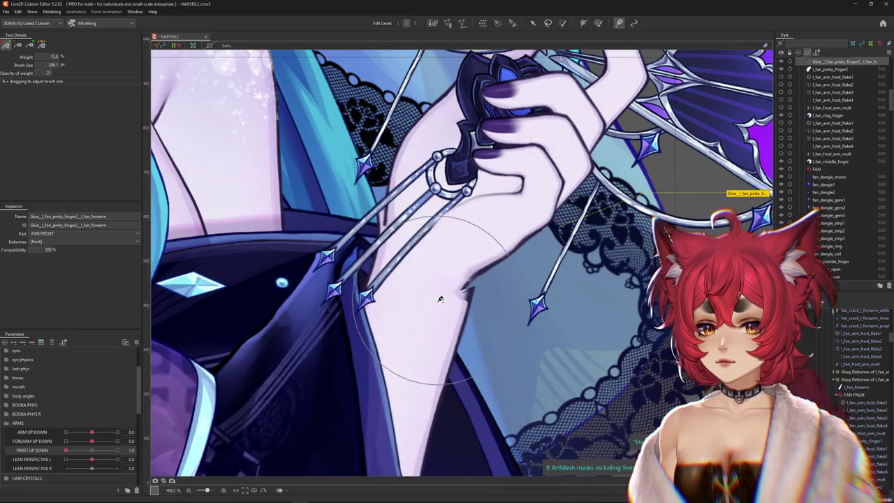
{"action": "left_click", "coordinate": [38, 46]}
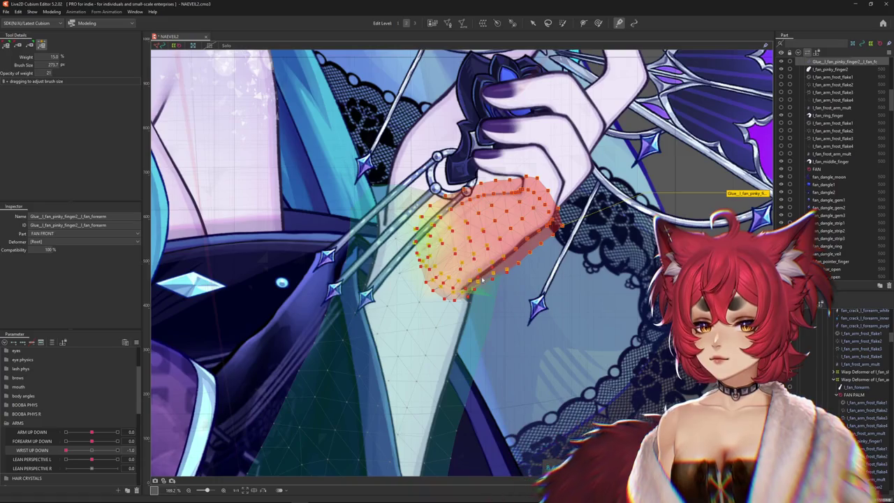
{"action": "key", "text": "Return"}
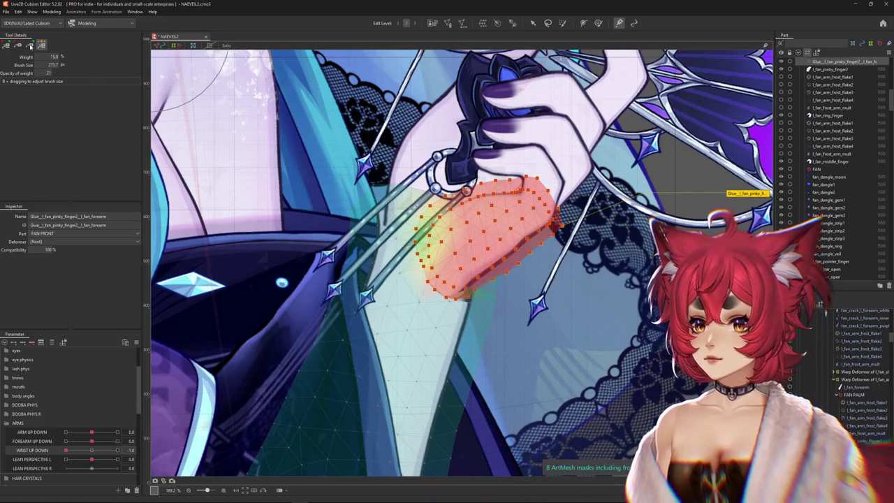
Bring the wrist toward rest and paint glue weights over the wrist joint
{"action": "scroll", "coordinate": [497, 305], "scroll_direction": "up", "scroll_amount": 2}
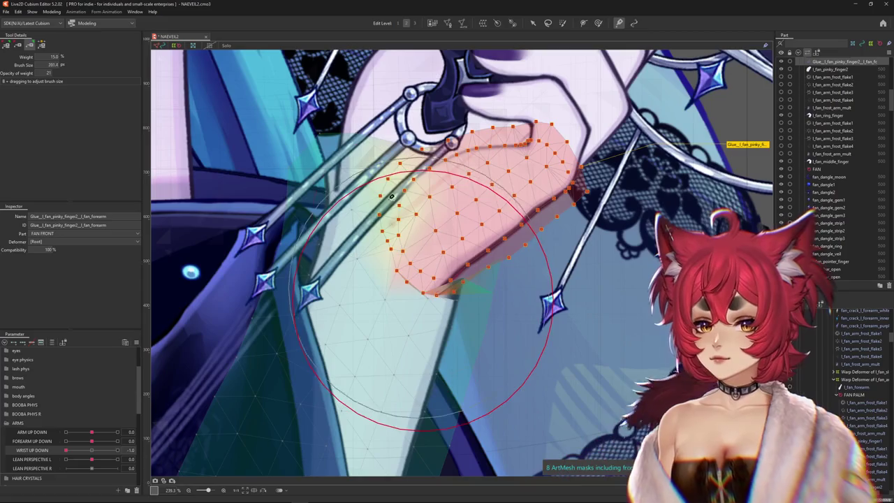
{"action": "left_click_drag", "start_coordinate": [68, 450], "coordinate": [119, 448]}
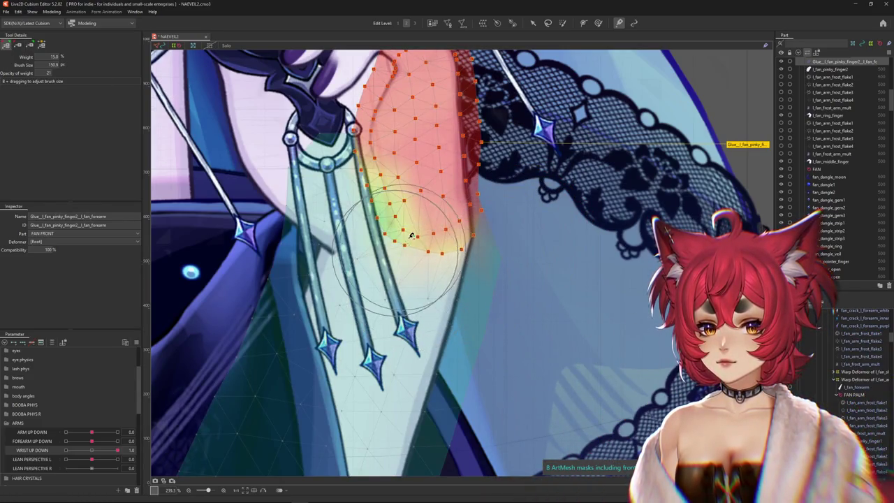
{"action": "mouse_move", "coordinate": [475, 233]}
{"action": "left_mouse_down"}
{"action": "mouse_move", "coordinate": [406, 199]}
{"action": "mouse_move", "coordinate": [432, 203]}
{"action": "mouse_move", "coordinate": [494, 298]}
{"action": "left_mouse_up"}
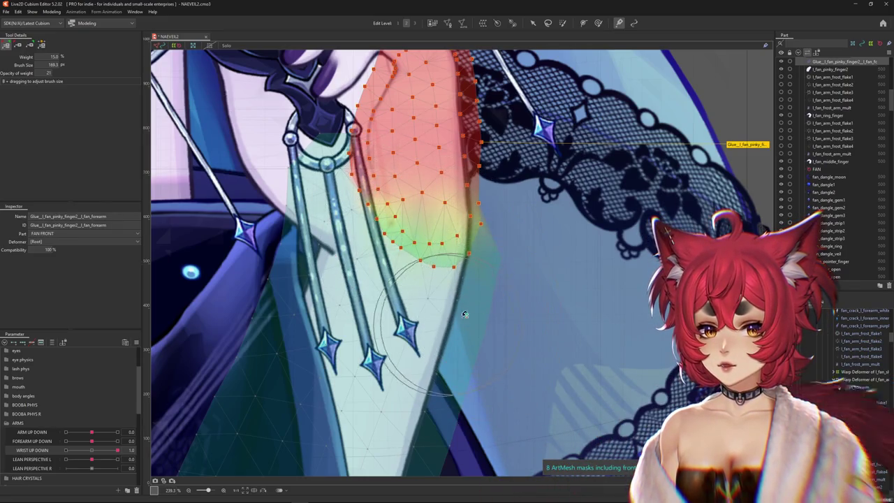
{"action": "scroll", "coordinate": [461, 316], "scroll_direction": "down", "scroll_amount": 3}
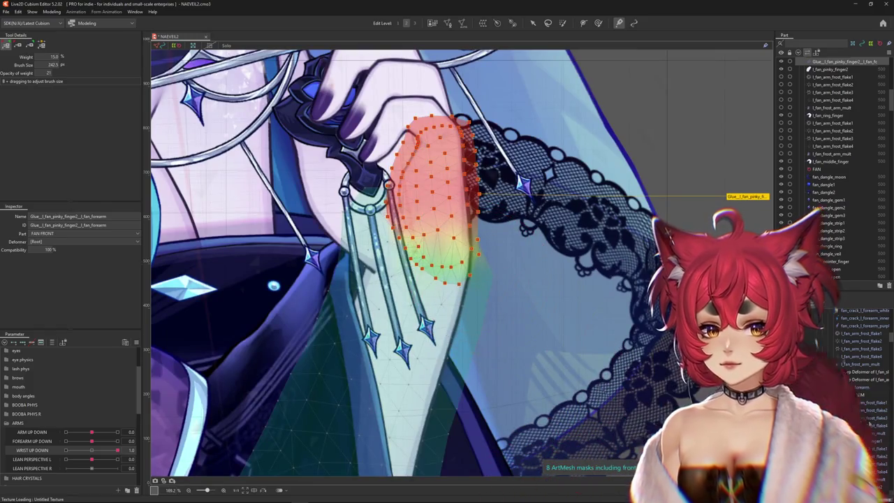
{"action": "left_click", "coordinate": [533, 23]}
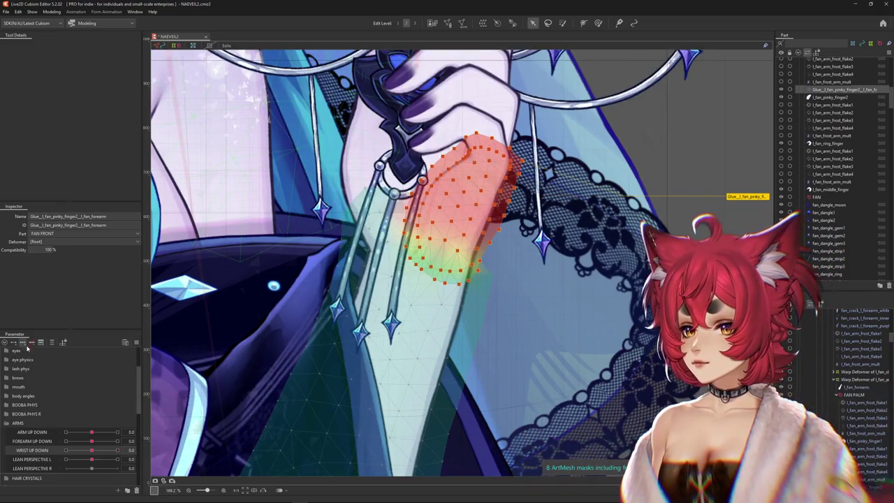
Test the wrist bend between -1 and 1 with the glue mesh hidden
{"action": "left_click_drag", "start_coordinate": [92, 451], "coordinate": [66, 450]}
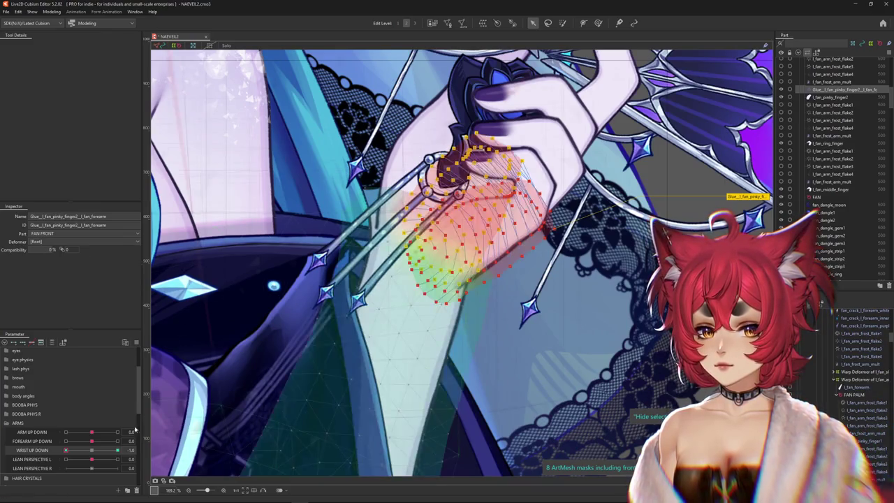
{"action": "mouse_move", "coordinate": [66, 451]}
{"action": "left_mouse_down"}
{"action": "mouse_move", "coordinate": [93, 452]}
{"action": "mouse_move", "coordinate": [65, 450]}
{"action": "left_mouse_up"}
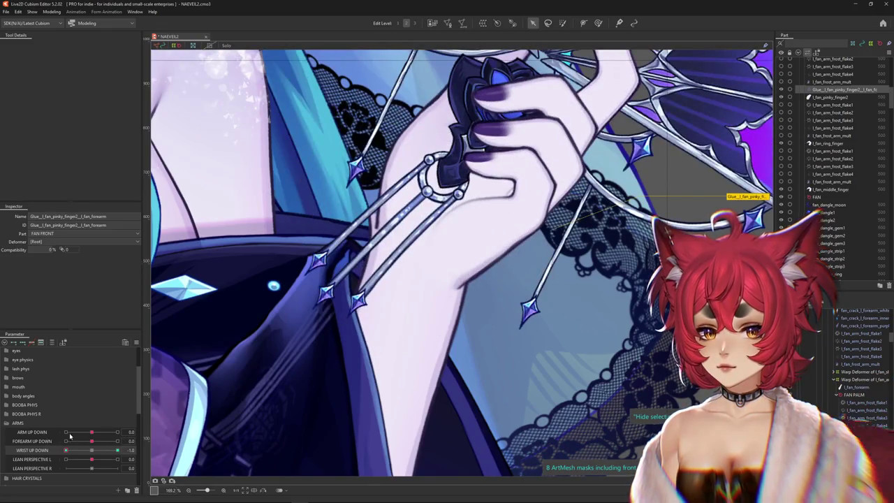
{"action": "left_click", "coordinate": [35, 433]}
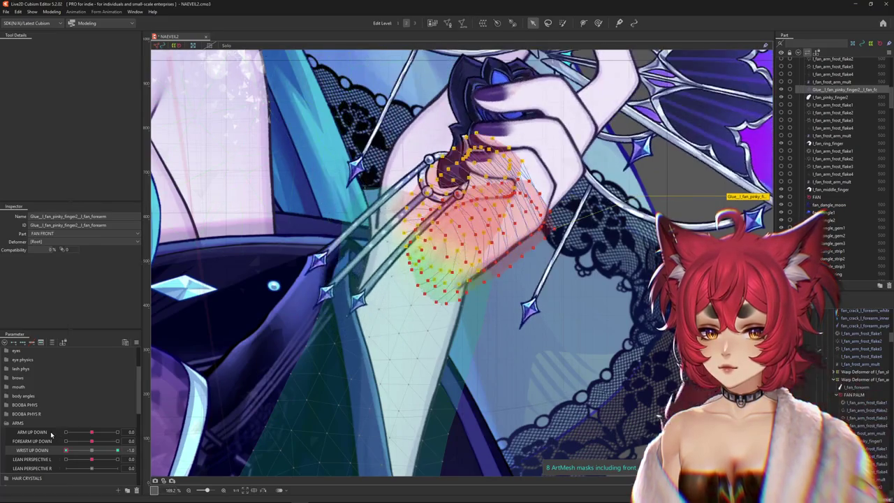
{"action": "left_click", "coordinate": [62, 435]}
{"action": "left_click", "coordinate": [117, 450]}
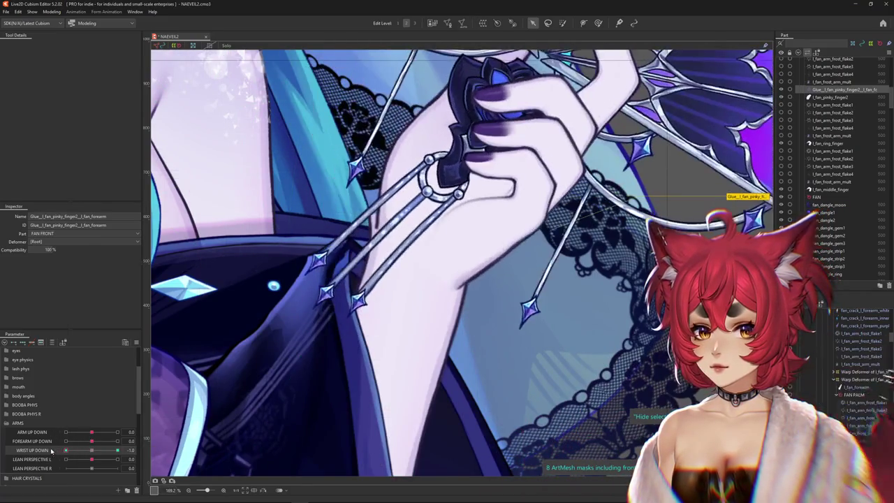
{"action": "left_click", "coordinate": [65, 450]}
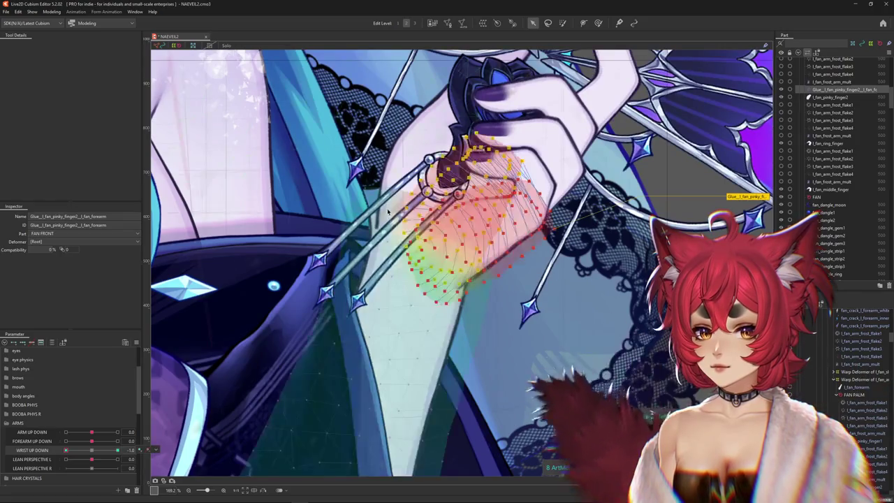
{"action": "scroll", "coordinate": [377, 243], "scroll_direction": "up", "scroll_amount": 3}
Select the l_fan_forearm art mesh from the overlap list and enter Mesh Edit on it
{"action": "right_click", "coordinate": [386, 177]}
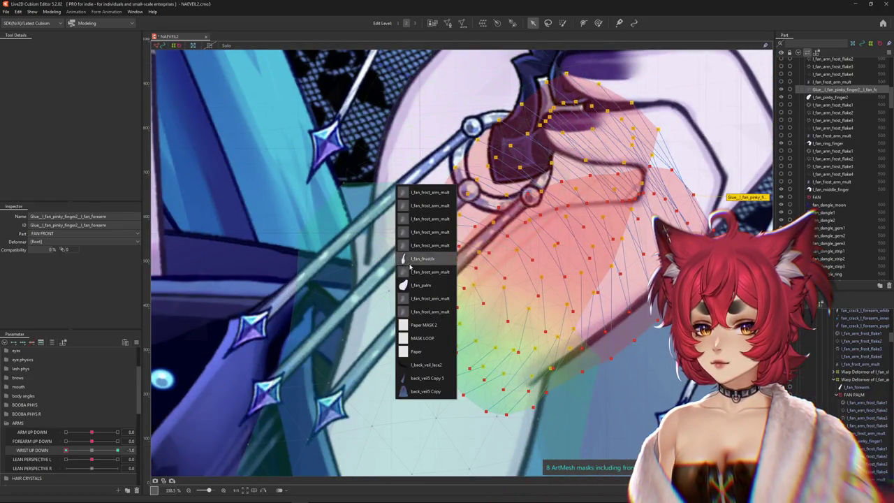
{"action": "left_click", "coordinate": [419, 285]}
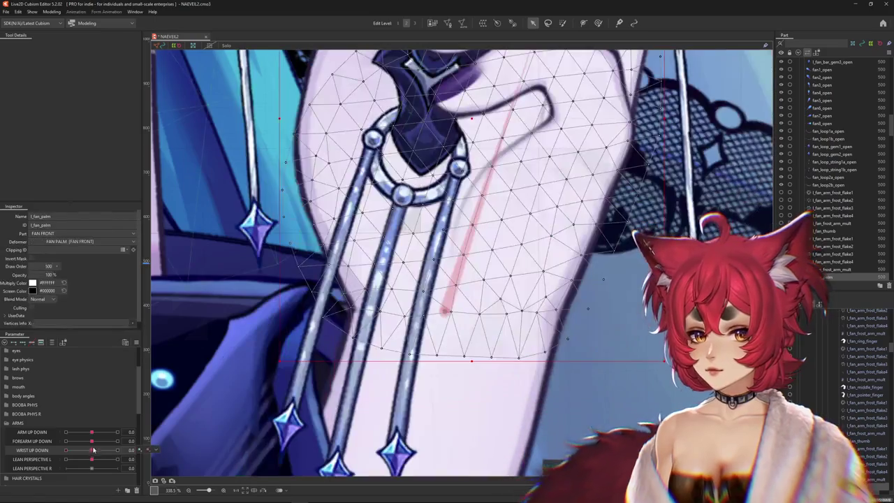
{"action": "right_click", "coordinate": [453, 398]}
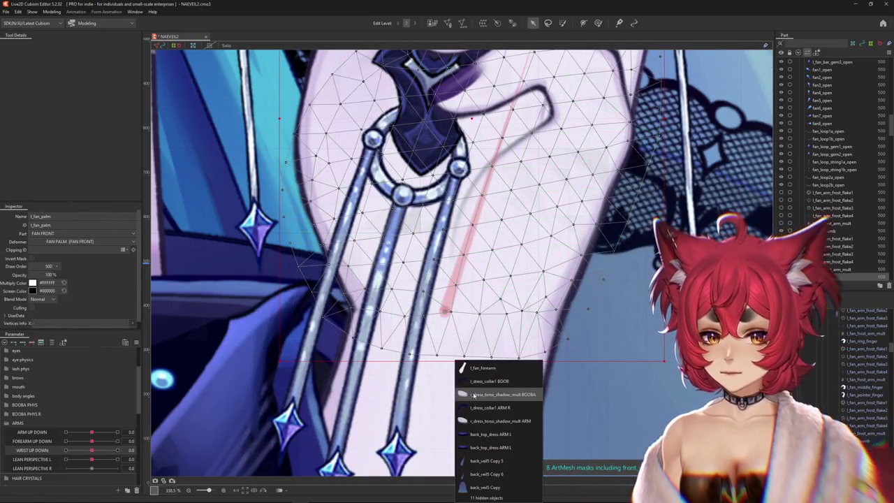
{"action": "left_click", "coordinate": [474, 368]}
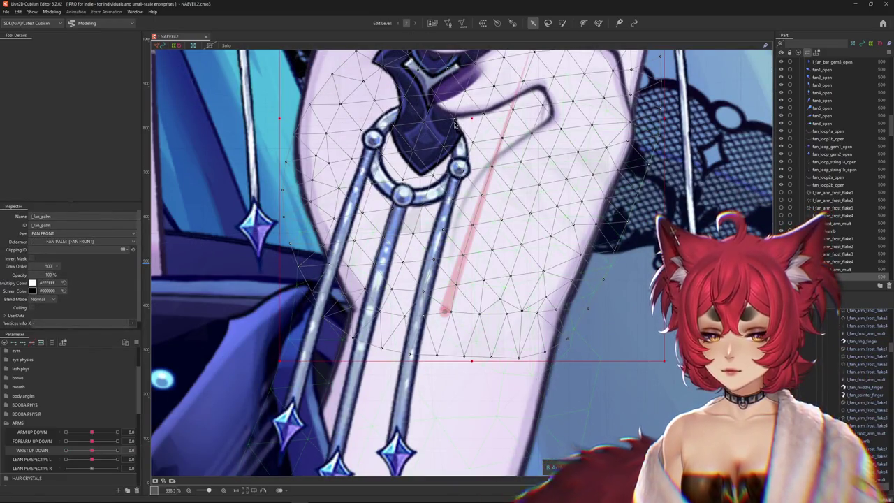
{"action": "left_click", "coordinate": [448, 25]}
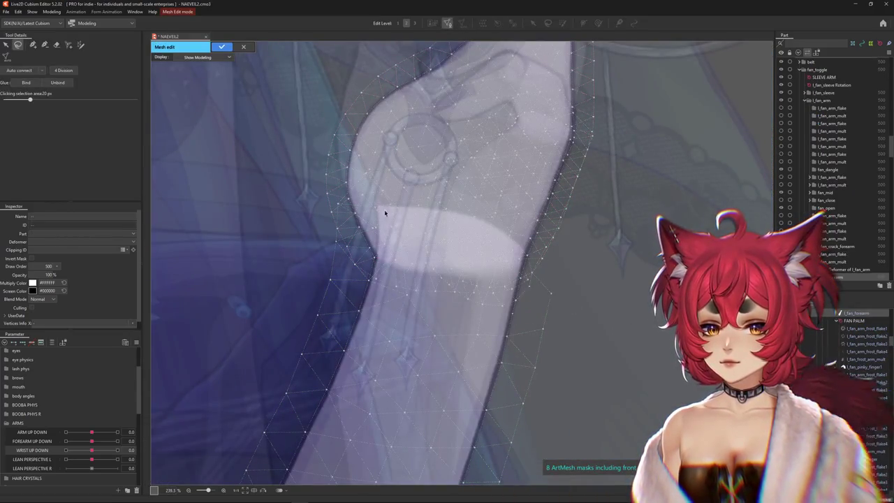
{"action": "left_click", "coordinate": [385, 222]}
Add a vertex on the arm's outer edge and straighten the mesh's bottom row of vertices
{"action": "key", "text": "b"}
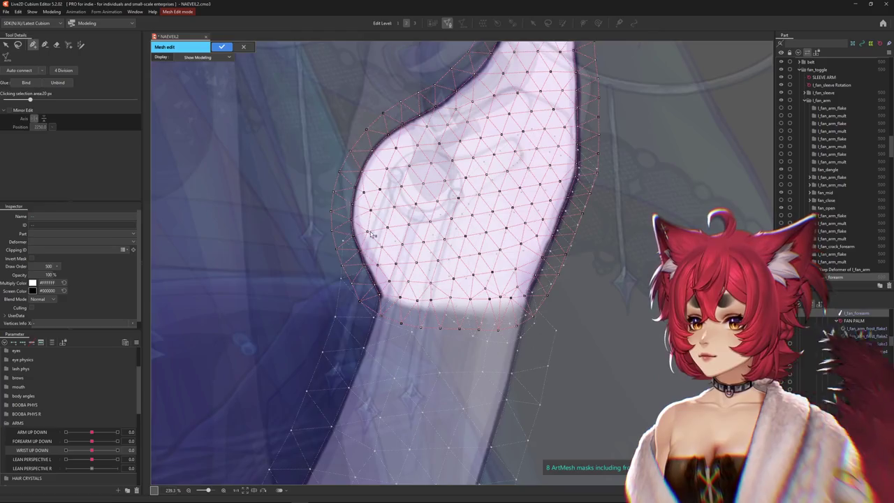
{"action": "scroll", "coordinate": [362, 220], "scroll_direction": "up", "scroll_amount": 5}
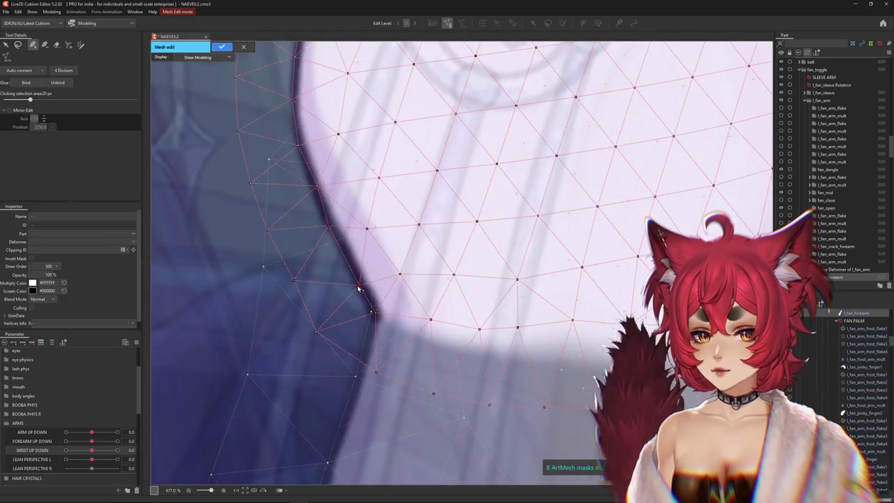
{"action": "left_click", "coordinate": [330, 226]}
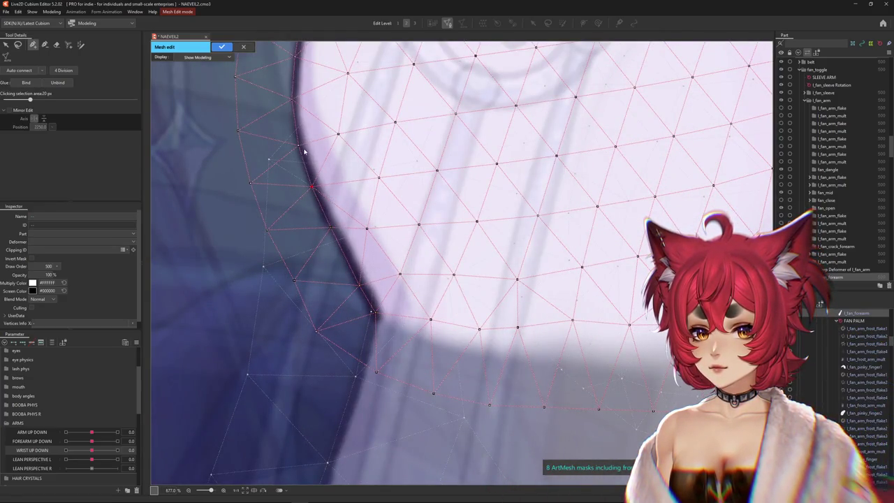
{"action": "scroll", "coordinate": [384, 242], "scroll_direction": "down", "scroll_amount": 3}
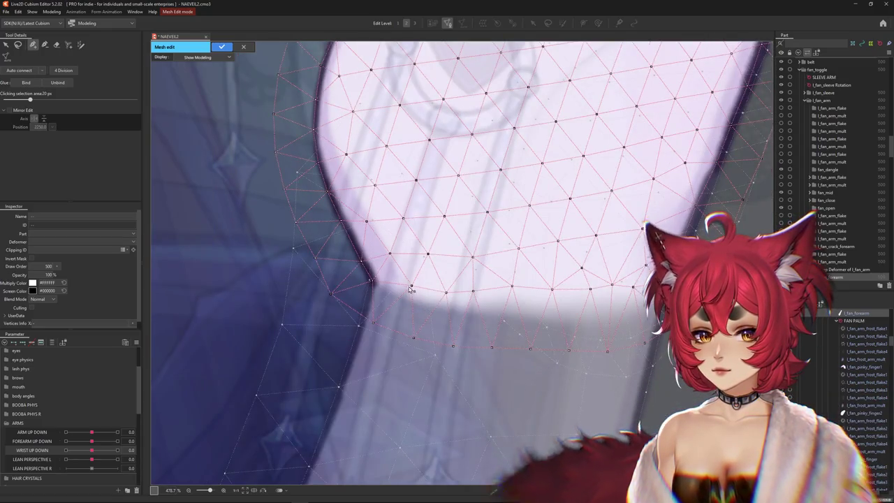
{"action": "left_click", "coordinate": [410, 293]}
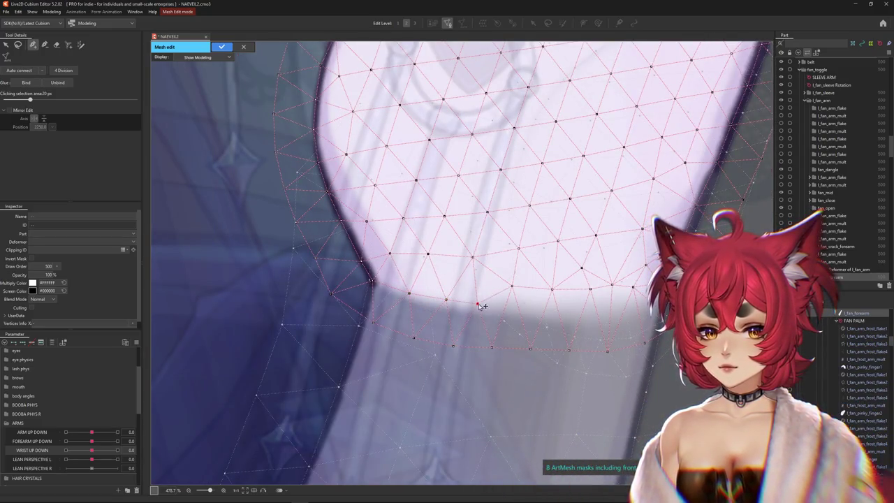
{"action": "mouse_move", "coordinate": [518, 296]}
{"action": "left_mouse_down"}
{"action": "mouse_move", "coordinate": [596, 301]}
{"action": "mouse_move", "coordinate": [550, 304]}
{"action": "left_mouse_up"}
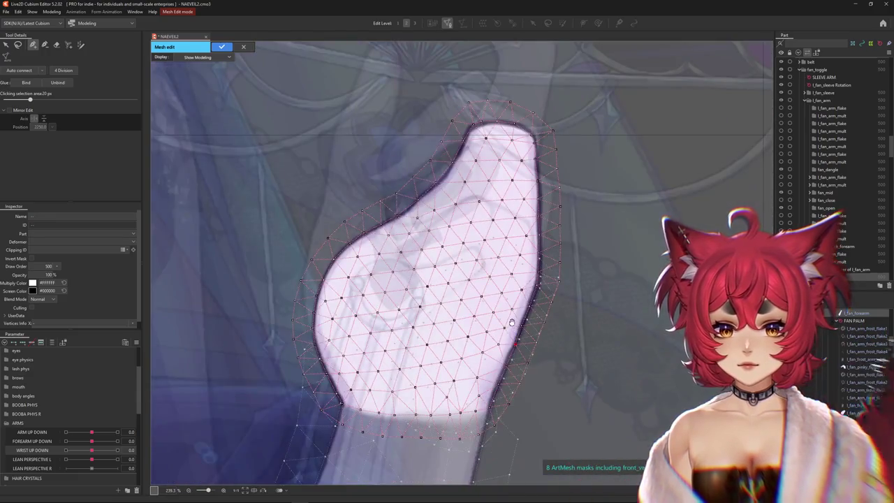
{"action": "left_click_drag", "start_coordinate": [512, 322], "coordinate": [517, 300]}
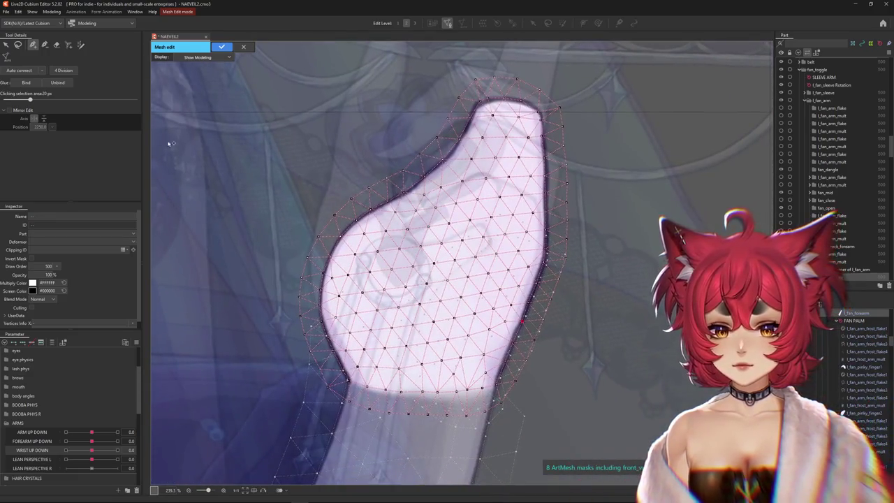
{"action": "key", "text": "e"}
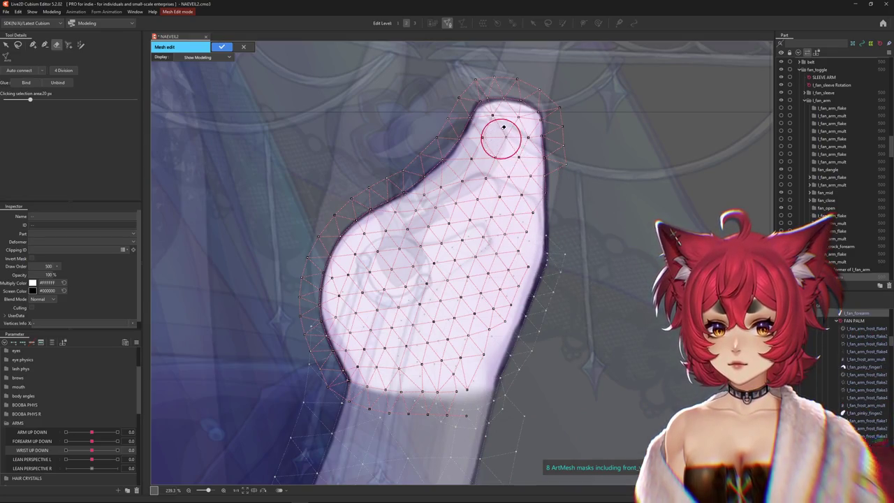
Erase the forearm mesh's interior vertices and place four new vertices up the arm's outer edge
{"action": "mouse_move", "coordinate": [518, 155]}
{"action": "left_mouse_down"}
{"action": "mouse_move", "coordinate": [475, 344]}
{"action": "mouse_move", "coordinate": [425, 375]}
{"action": "mouse_move", "coordinate": [377, 363]}
{"action": "left_mouse_up"}
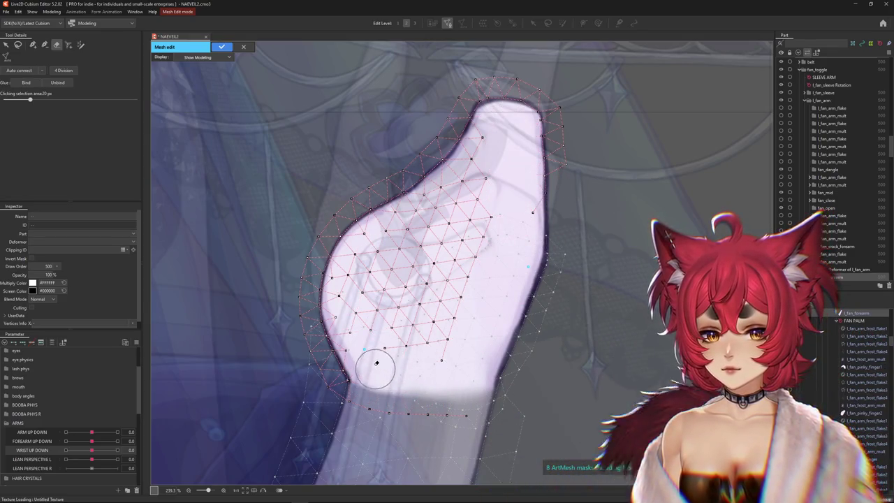
{"action": "mouse_move", "coordinate": [445, 202]}
{"action": "left_mouse_down"}
{"action": "mouse_move", "coordinate": [490, 149]}
{"action": "mouse_move", "coordinate": [433, 206]}
{"action": "mouse_move", "coordinate": [457, 256]}
{"action": "mouse_move", "coordinate": [422, 264]}
{"action": "left_mouse_up"}
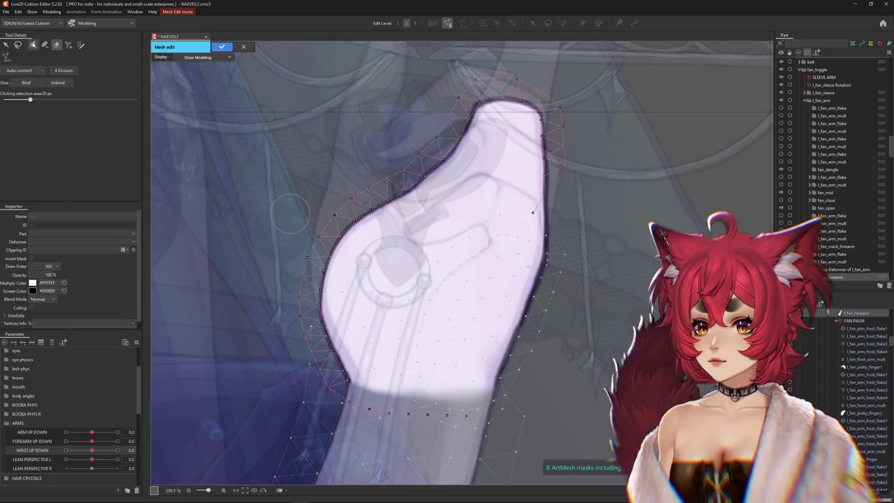
{"action": "key", "text": "p"}
{"action": "scroll", "coordinate": [432, 434], "scroll_direction": "up", "scroll_amount": 3}
{"action": "scroll", "coordinate": [433, 434], "scroll_direction": "up", "scroll_amount": 2}
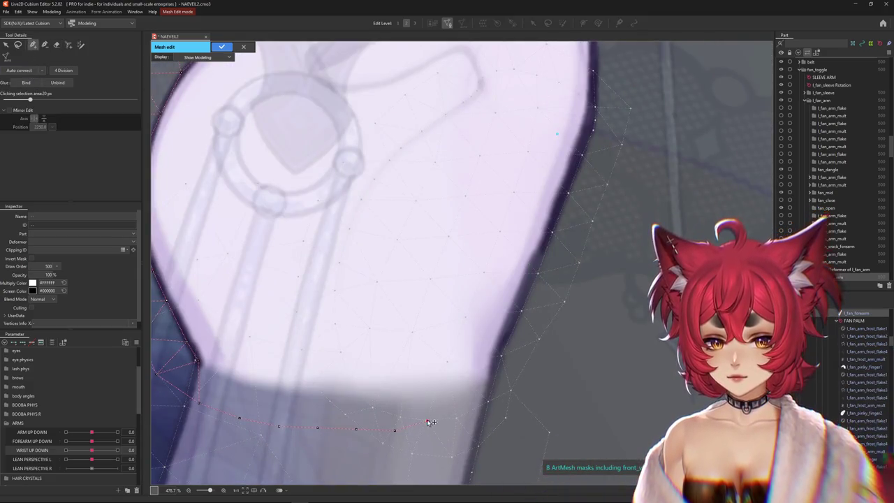
{"action": "left_click", "coordinate": [487, 401]}
{"action": "left_click", "coordinate": [501, 355]}
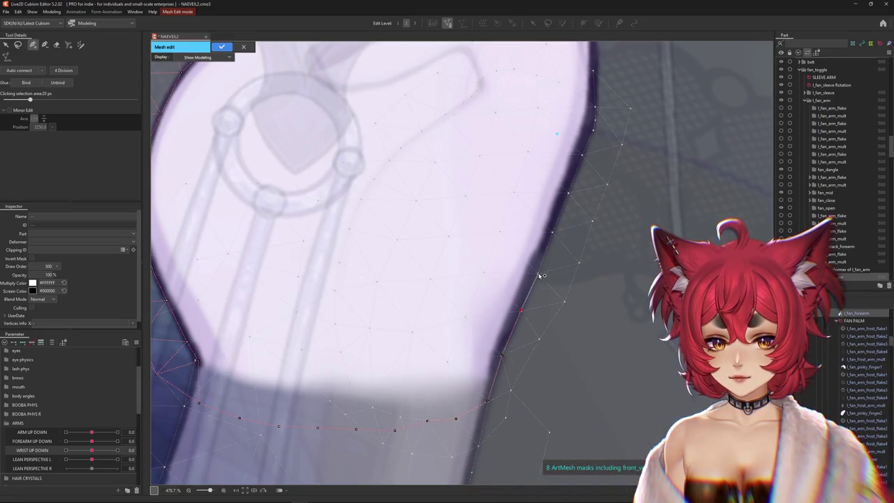
{"action": "left_click", "coordinate": [556, 234]}
{"action": "left_click", "coordinate": [569, 191]}
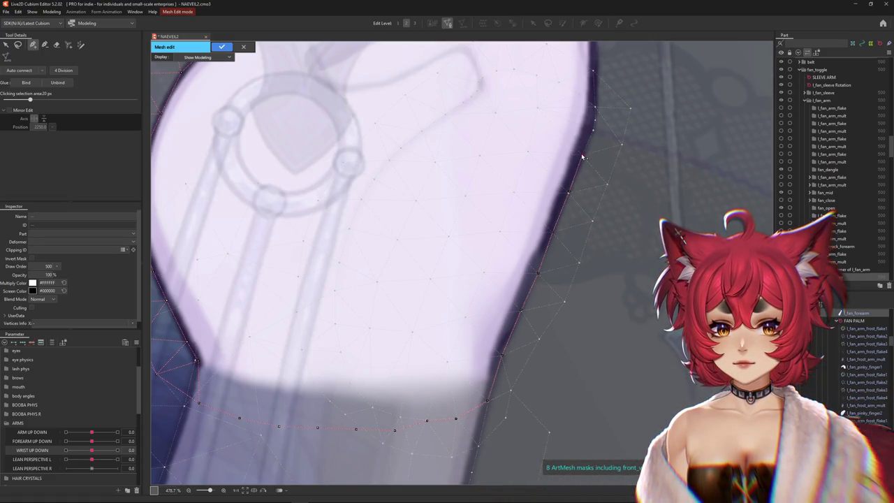
{"action": "left_click_drag", "start_coordinate": [596, 128], "coordinate": [597, 270]}
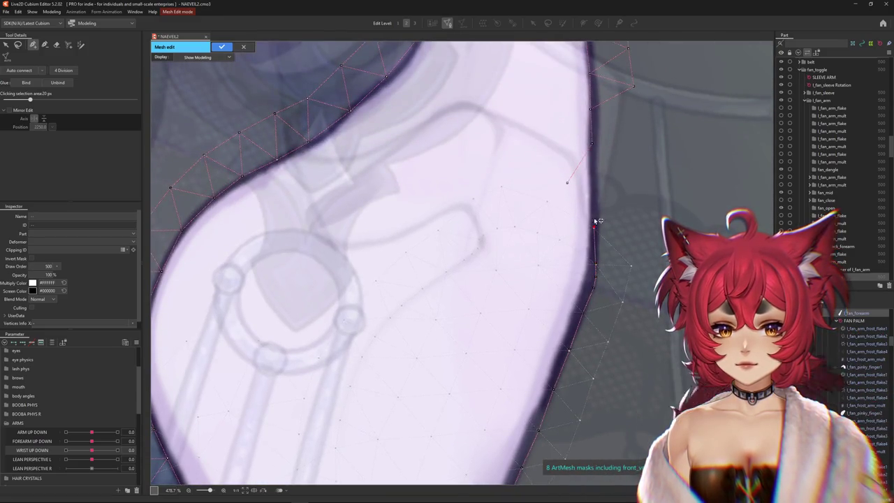
{"action": "scroll", "coordinate": [571, 223], "scroll_direction": "down", "scroll_amount": 3}
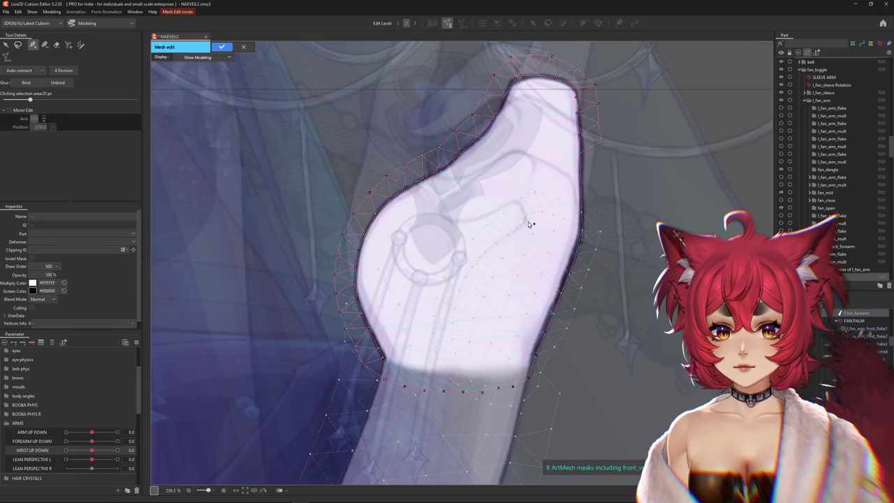
Add a row of five outline vertices along the arm mesh's lower band edge
{"action": "scroll", "coordinate": [382, 355], "scroll_direction": "up", "scroll_amount": 3}
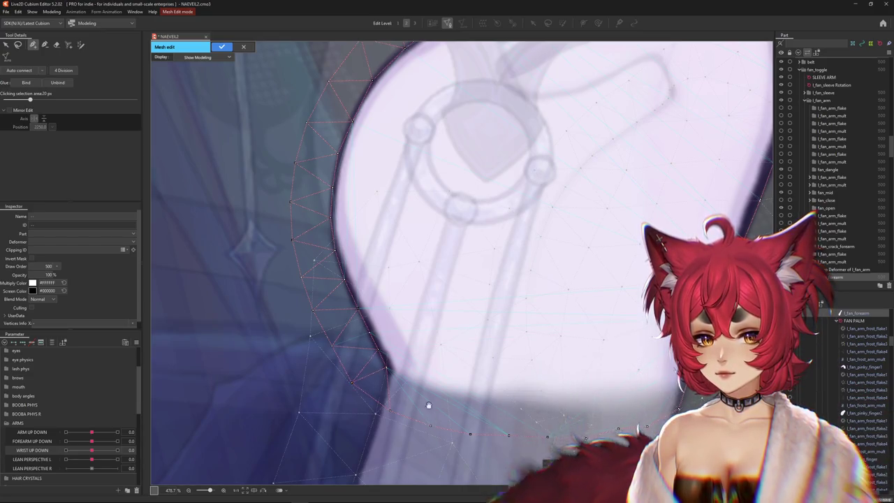
{"action": "left_click_drag", "start_coordinate": [427, 409], "coordinate": [405, 353]}
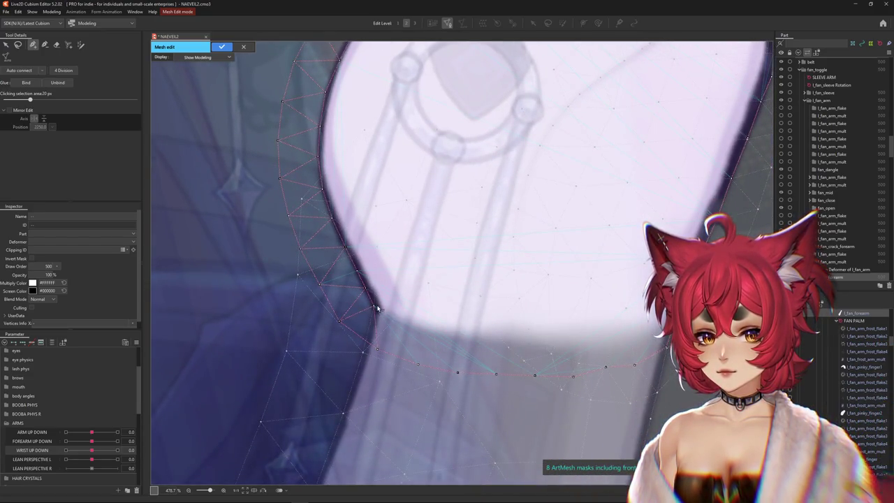
{"action": "left_click", "coordinate": [405, 320]}
{"action": "left_click", "coordinate": [447, 329]}
{"action": "left_click", "coordinate": [491, 333]}
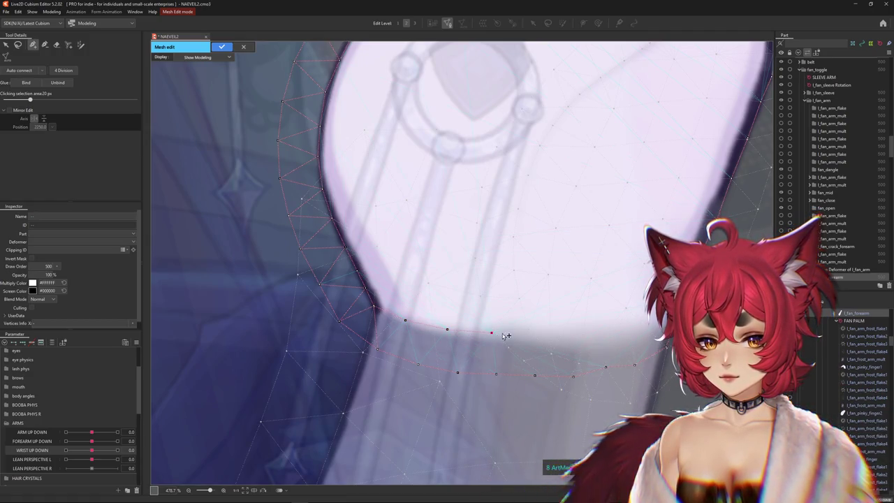
{"action": "left_click", "coordinate": [540, 336]}
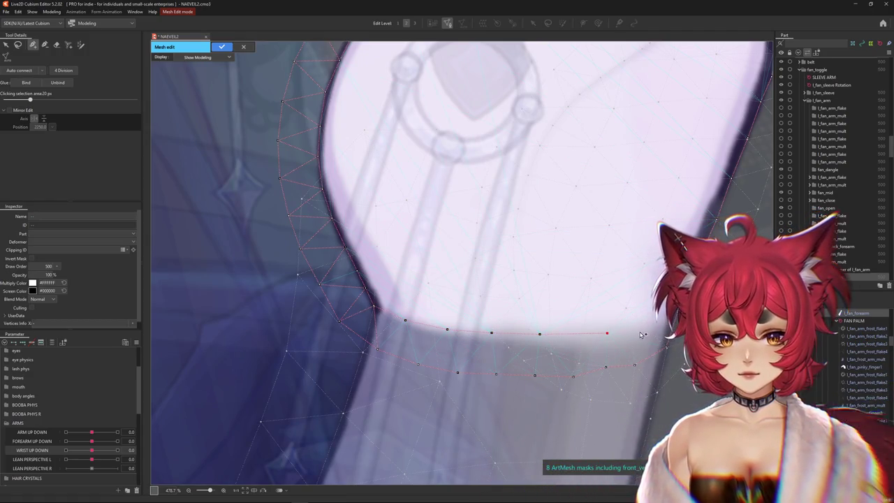
{"action": "left_click", "coordinate": [658, 327]}
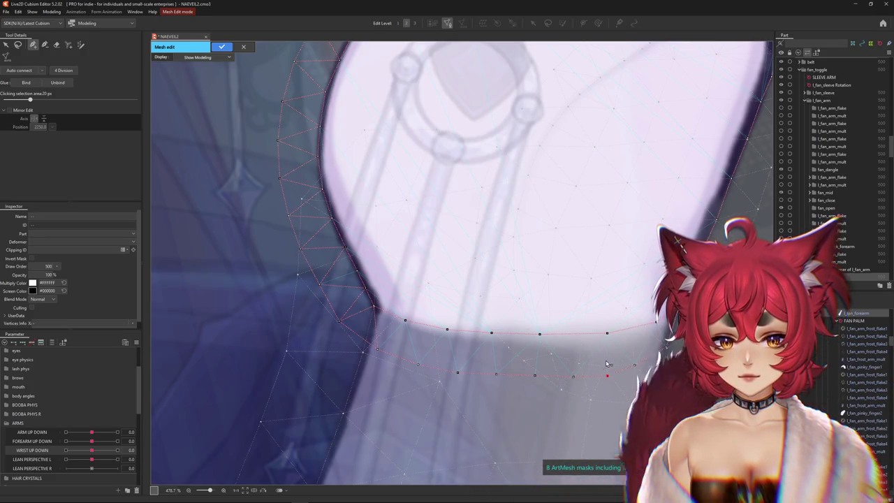
Add five outline vertices down the arm's right side toward the wrist band
{"action": "scroll", "coordinate": [606, 364], "scroll_direction": "down", "scroll_amount": 4}
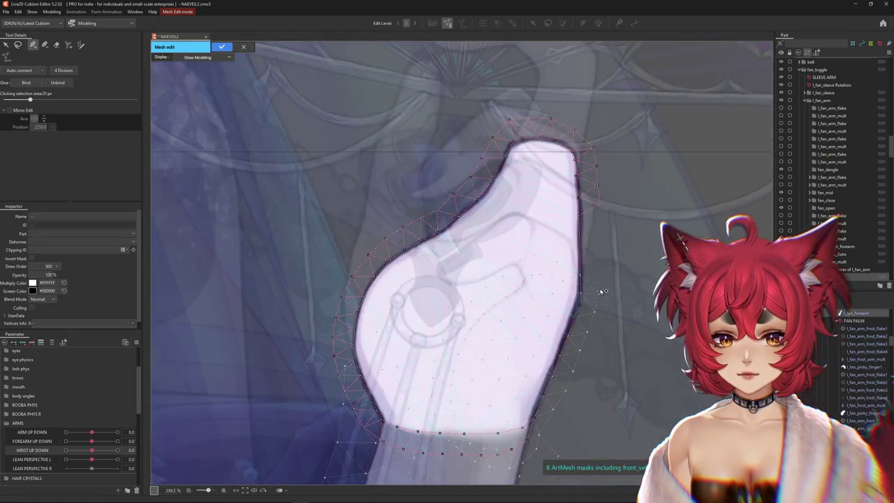
{"action": "left_click", "coordinate": [600, 227]}
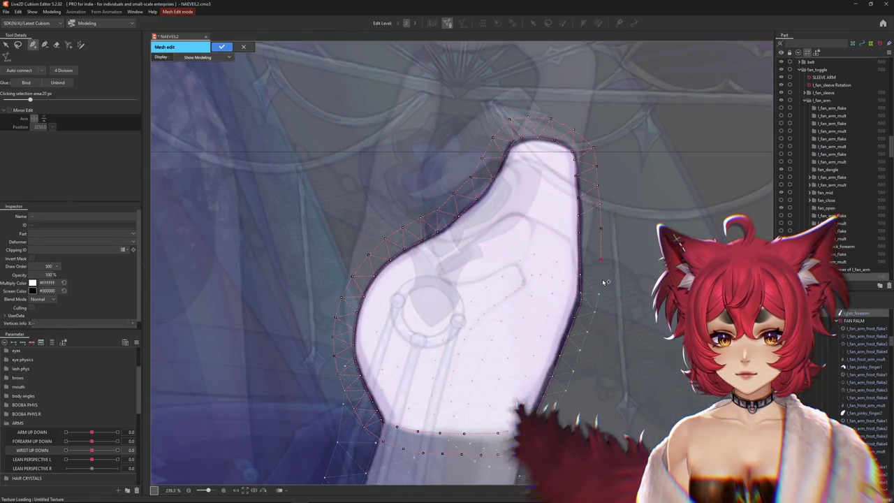
{"action": "left_click", "coordinate": [600, 259]}
{"action": "left_click", "coordinate": [599, 294]}
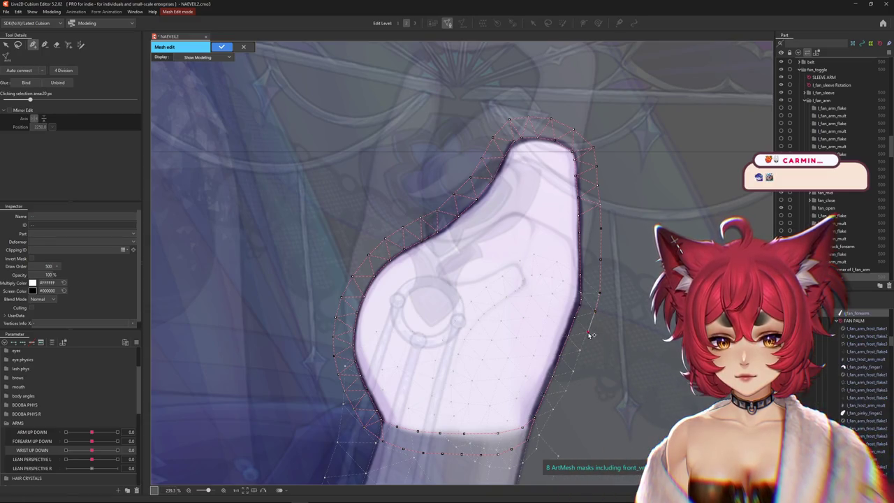
{"action": "left_click", "coordinate": [572, 370]}
{"action": "left_click", "coordinate": [566, 392]}
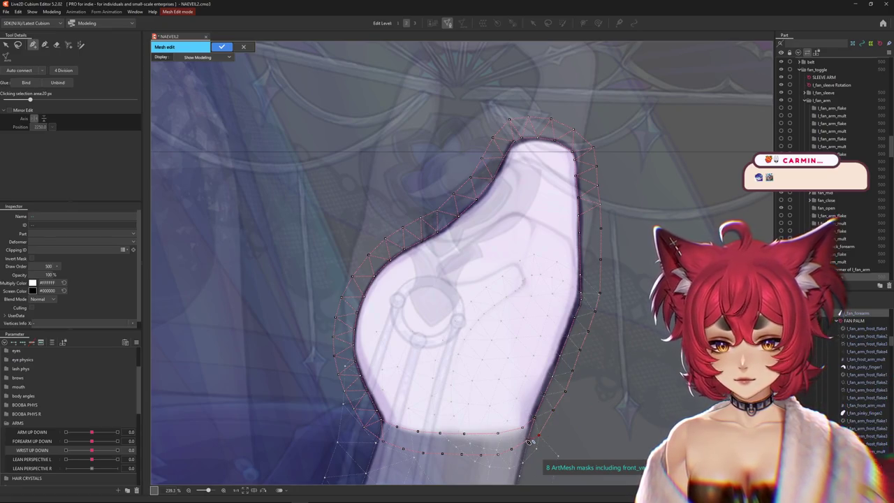
{"action": "scroll", "coordinate": [600, 413], "scroll_direction": "down", "scroll_amount": 2}
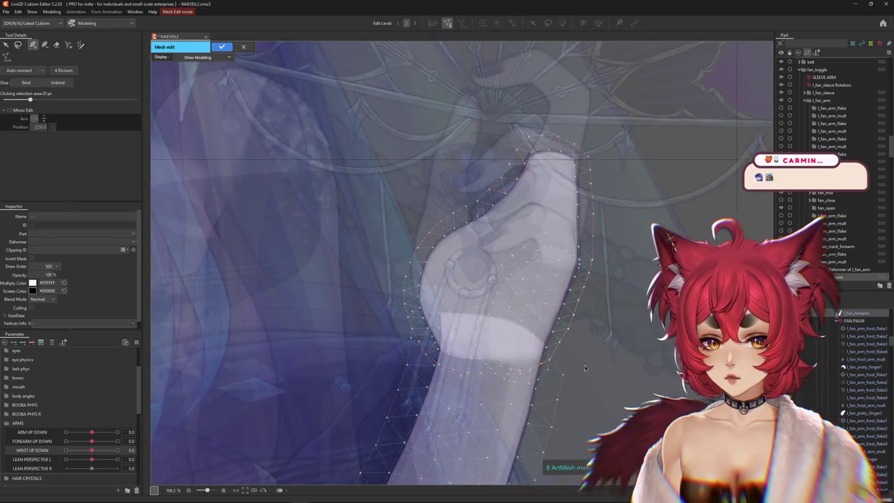
{"action": "scroll", "coordinate": [480, 406], "scroll_direction": "up", "scroll_amount": 2}
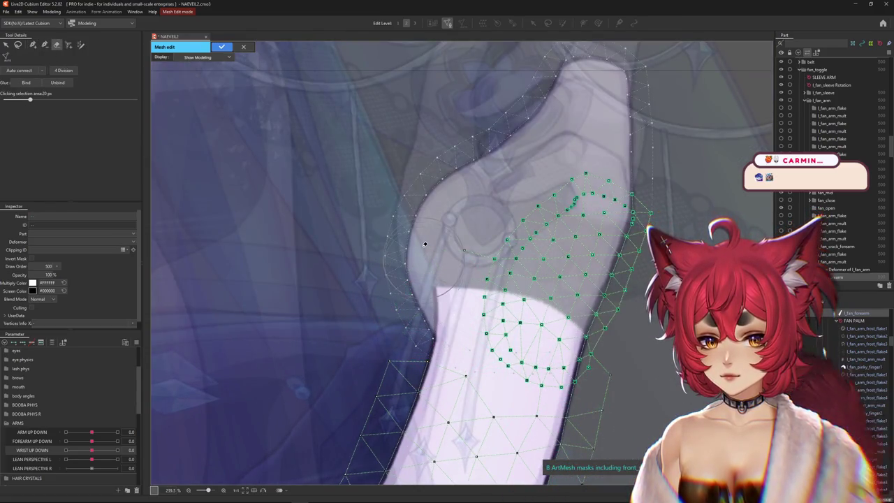
With the vertex pen, add a vertex on the forearm's left outline
{"action": "left_click", "coordinate": [32, 45]}
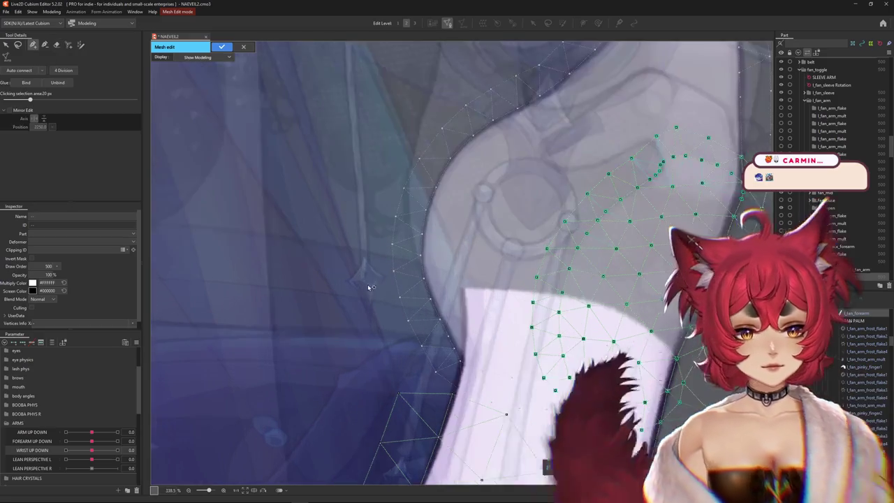
{"action": "scroll", "coordinate": [396, 316], "scroll_direction": "up", "scroll_amount": 2}
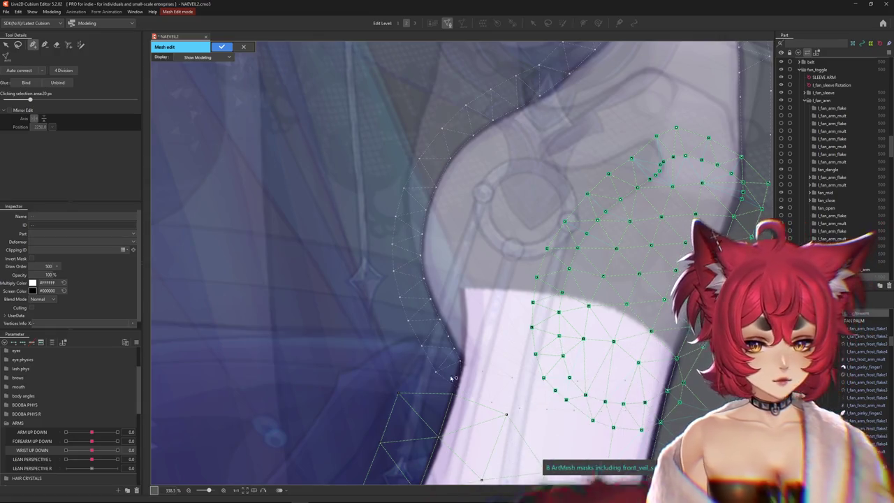
{"action": "scroll", "coordinate": [473, 347], "scroll_direction": "up", "scroll_amount": 3}
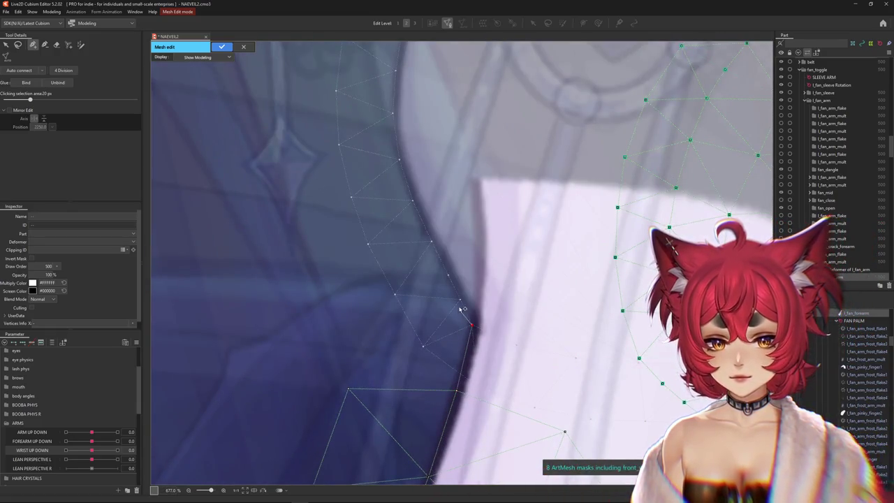
{"action": "left_click", "coordinate": [448, 274]}
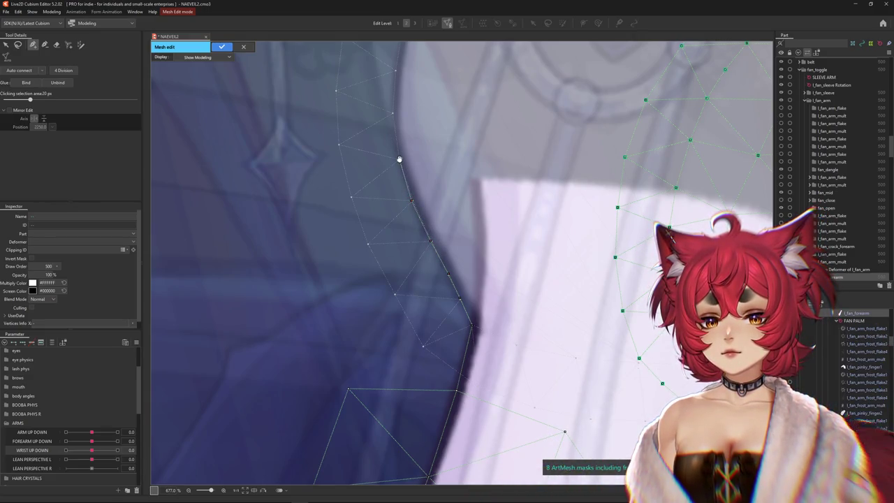
{"action": "left_click_drag", "start_coordinate": [400, 159], "coordinate": [411, 281]}
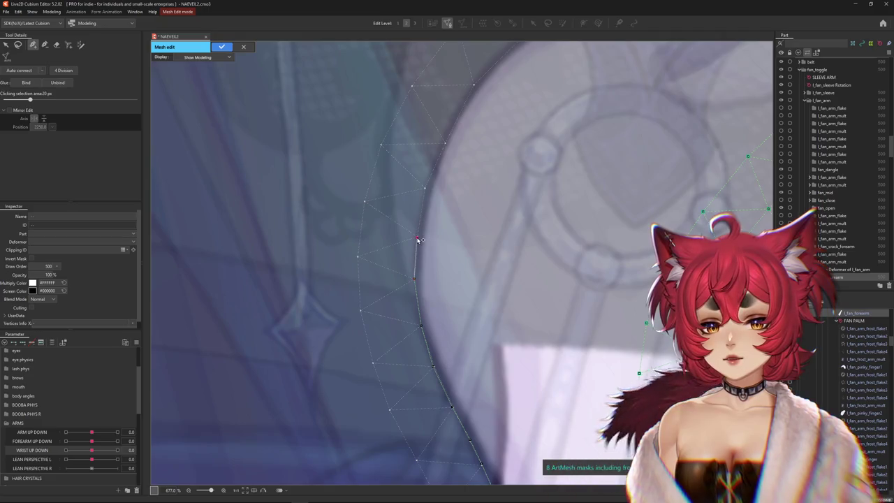
{"action": "left_click_drag", "start_coordinate": [447, 146], "coordinate": [439, 303]}
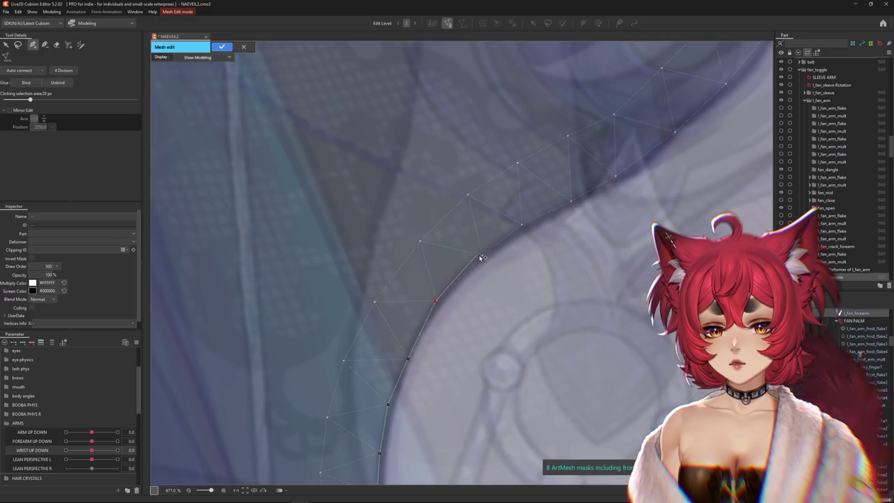
{"action": "scroll", "coordinate": [523, 235], "scroll_direction": "down", "scroll_amount": 2}
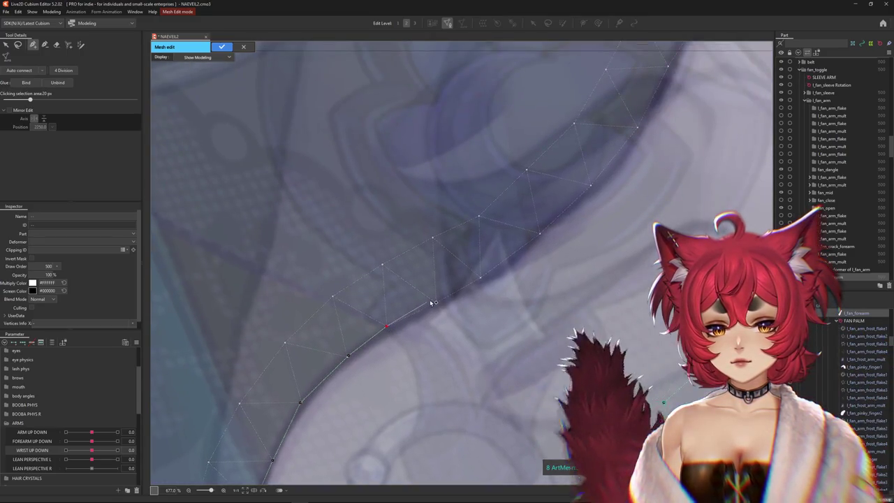
{"action": "scroll", "coordinate": [437, 300], "scroll_direction": "down", "scroll_amount": 2}
{"action": "scroll", "coordinate": [461, 293], "scroll_direction": "down", "scroll_amount": 2}
{"action": "scroll", "coordinate": [461, 293], "scroll_direction": "up", "scroll_amount": 3}
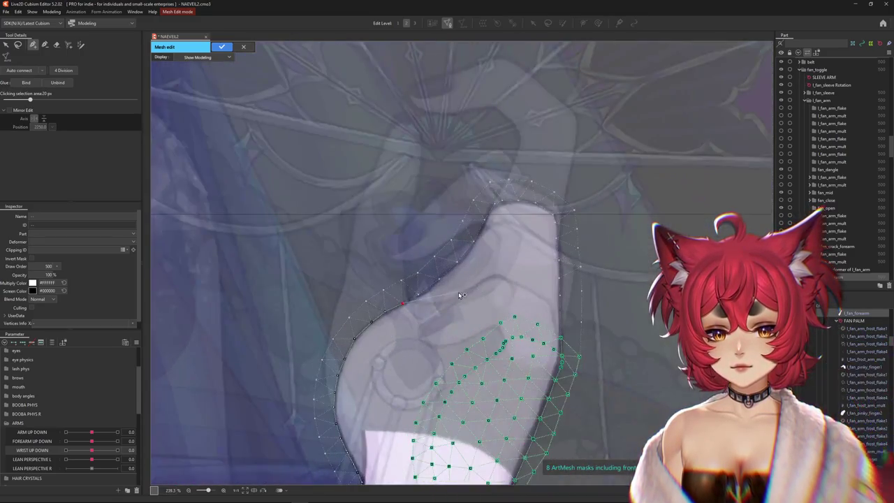
{"action": "scroll", "coordinate": [515, 318], "scroll_direction": "up", "scroll_amount": 1}
{"action": "scroll", "coordinate": [433, 343], "scroll_direction": "up", "scroll_amount": 1}
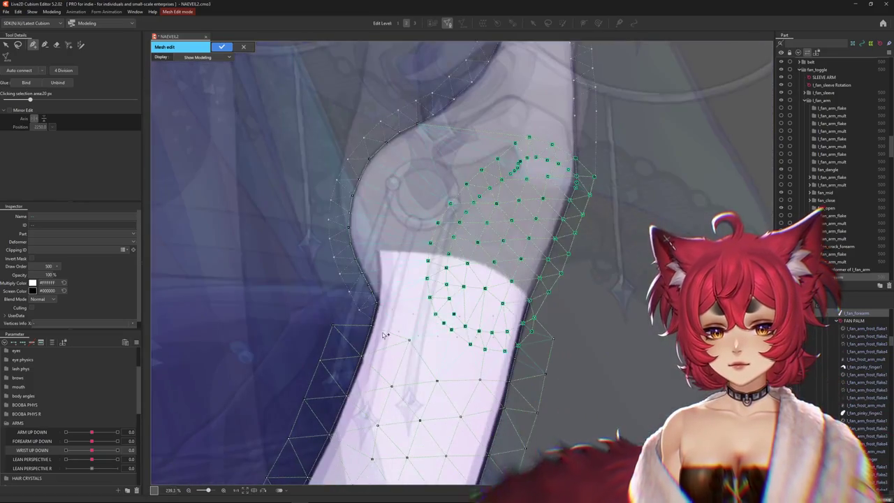
{"action": "scroll", "coordinate": [340, 372], "scroll_direction": "up", "scroll_amount": 1}
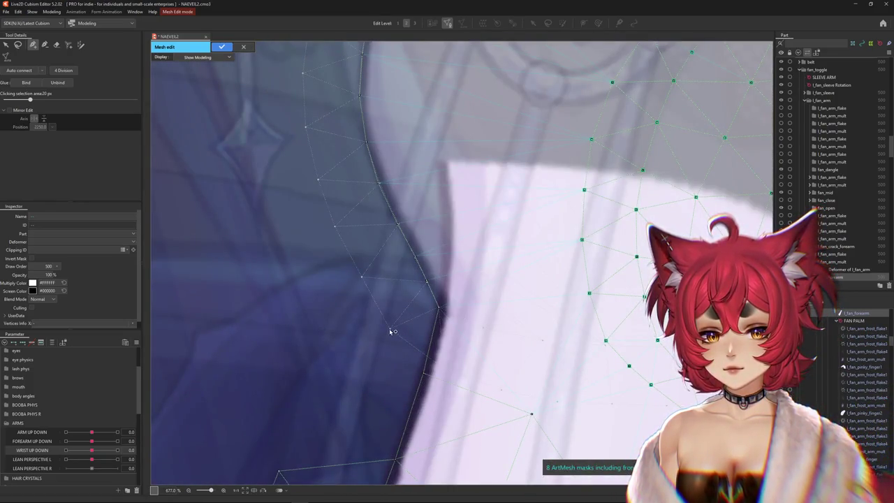
Trace new outline vertices up the forearm mesh's curved outer edge
{"action": "left_click_drag", "start_coordinate": [339, 233], "coordinate": [399, 314]}
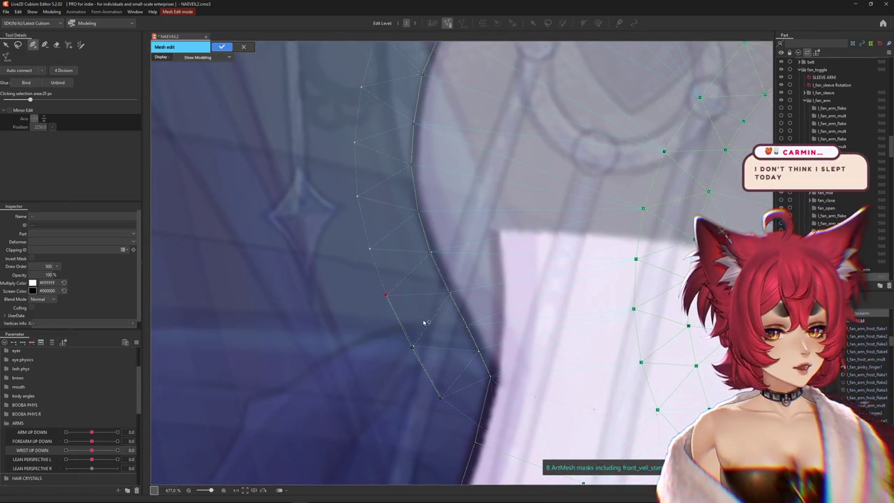
{"action": "left_click", "coordinate": [369, 248]}
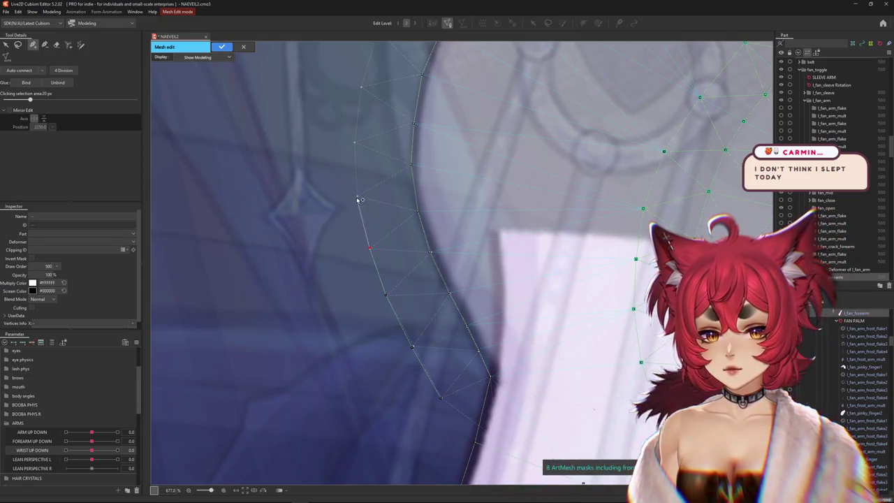
{"action": "left_click", "coordinate": [357, 193]}
{"action": "left_click", "coordinate": [354, 142]}
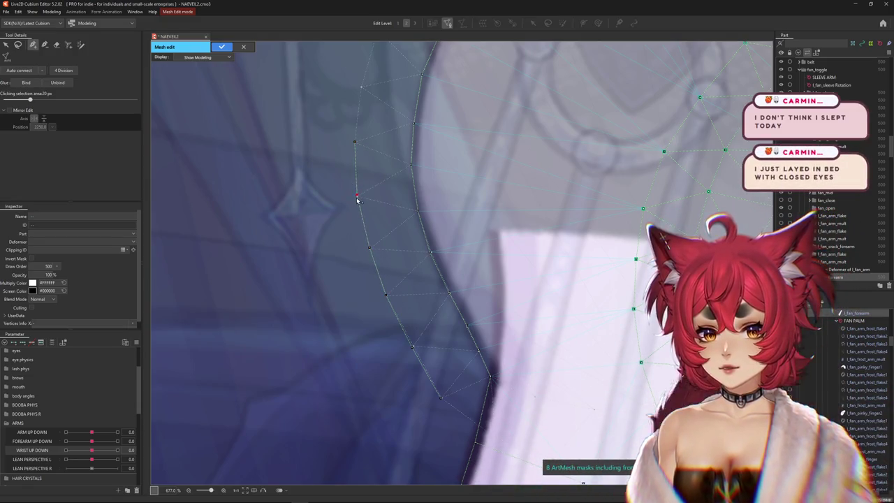
{"action": "left_click_drag", "start_coordinate": [357, 199], "coordinate": [387, 369]}
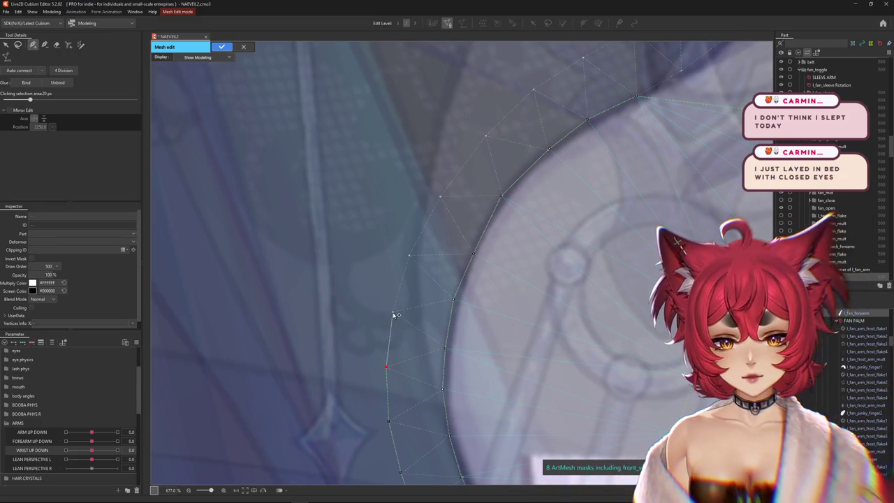
{"action": "left_click", "coordinate": [410, 256]}
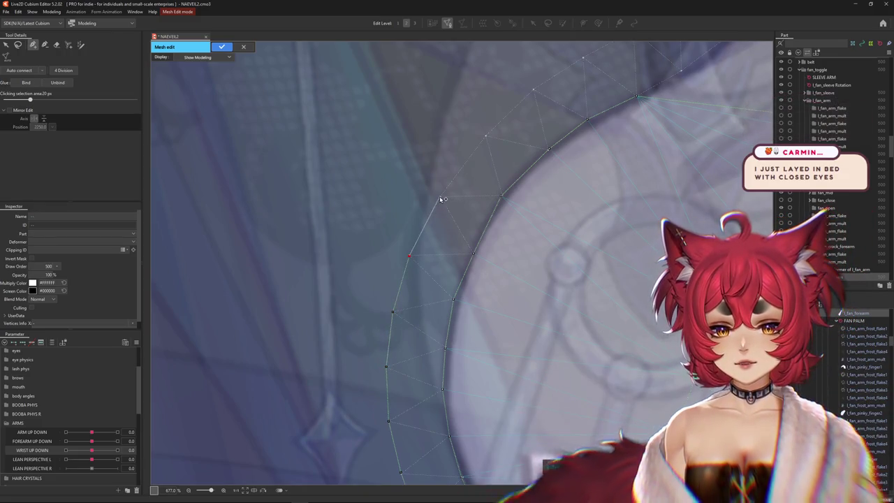
{"action": "left_click", "coordinate": [487, 140]}
{"action": "left_click_drag", "start_coordinate": [487, 140], "coordinate": [392, 325]}
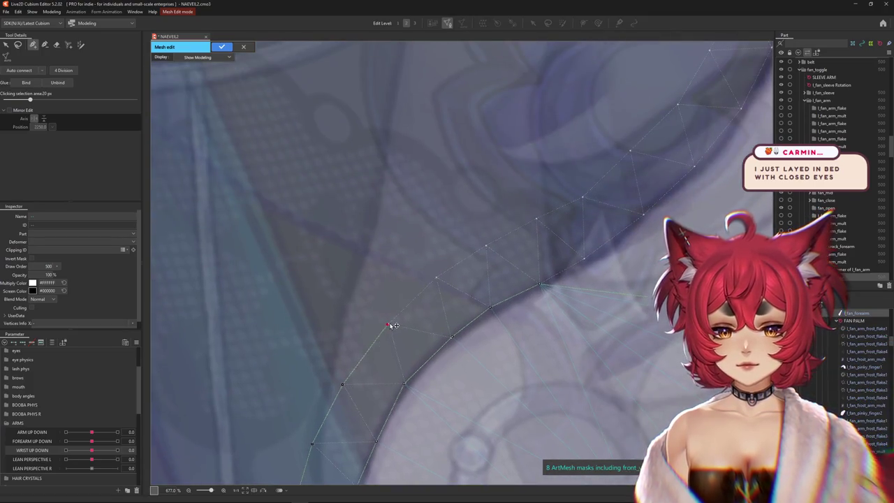
{"action": "left_click", "coordinate": [436, 278]}
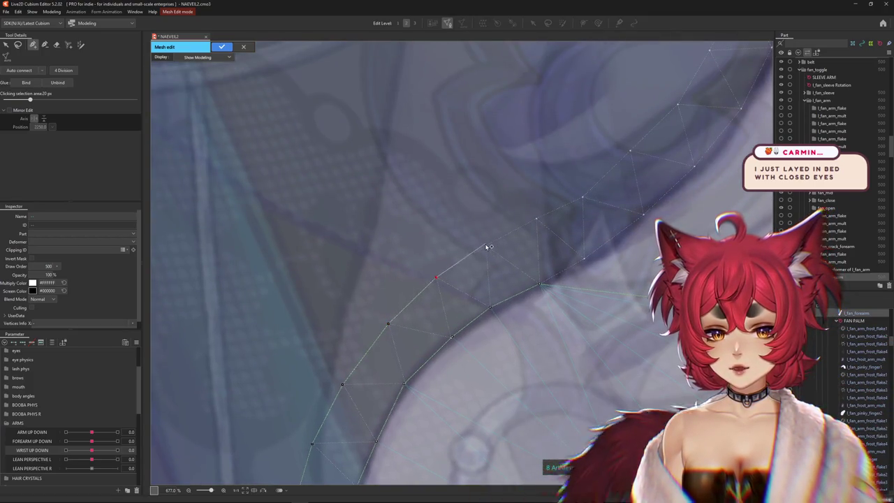
{"action": "left_click", "coordinate": [536, 220]}
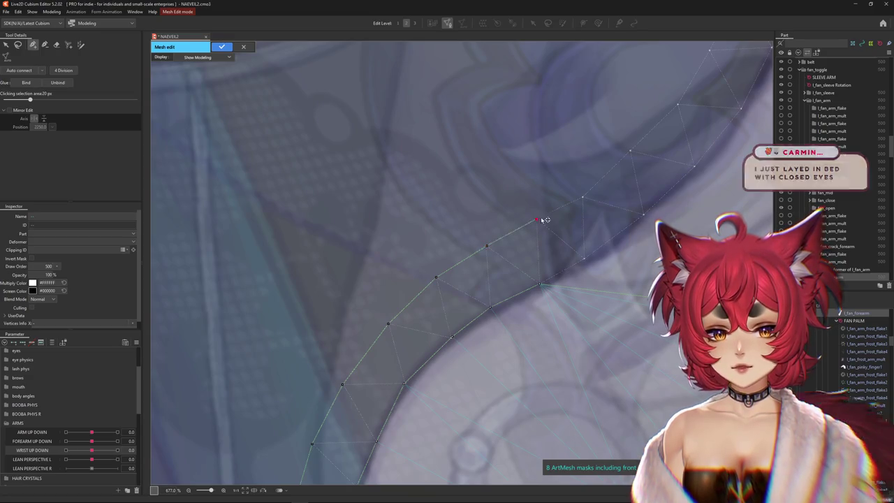
{"action": "left_click", "coordinate": [583, 197]}
{"action": "left_click_drag", "start_coordinate": [584, 197], "coordinate": [441, 334]}
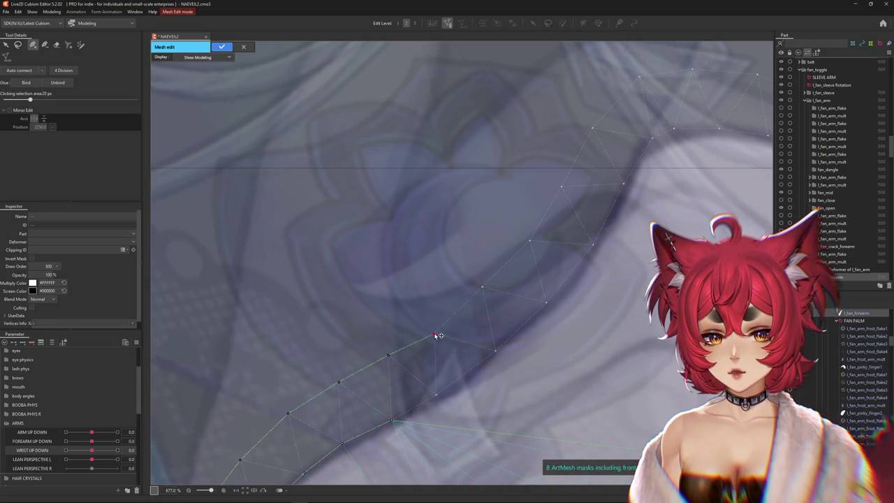
Select the forearm edge vertex near the wrist to connect new vertices from
{"action": "scroll", "coordinate": [477, 379], "scroll_direction": "down", "scroll_amount": 3}
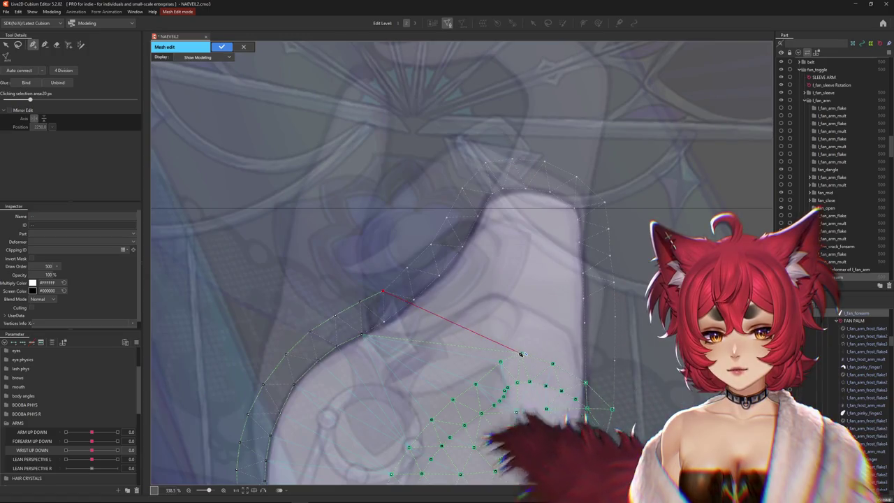
{"action": "scroll", "coordinate": [381, 320], "scroll_direction": "up", "scroll_amount": 3}
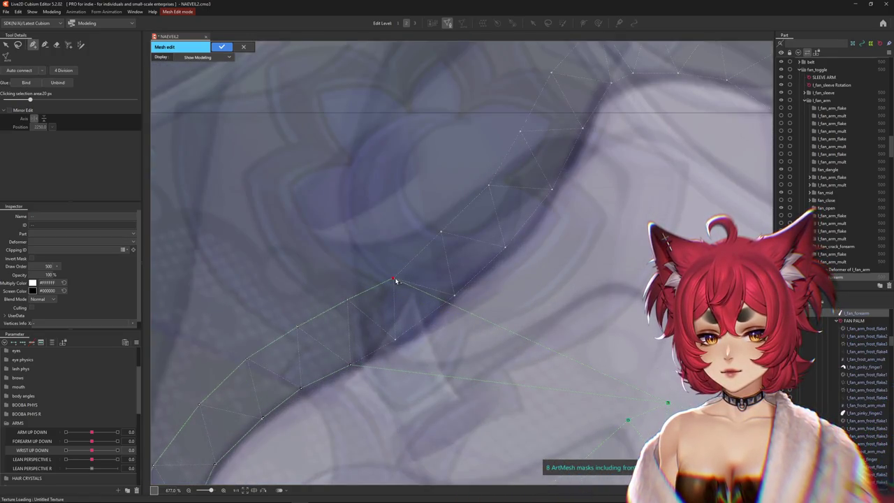
{"action": "scroll", "coordinate": [352, 304], "scroll_direction": "down", "scroll_amount": 3}
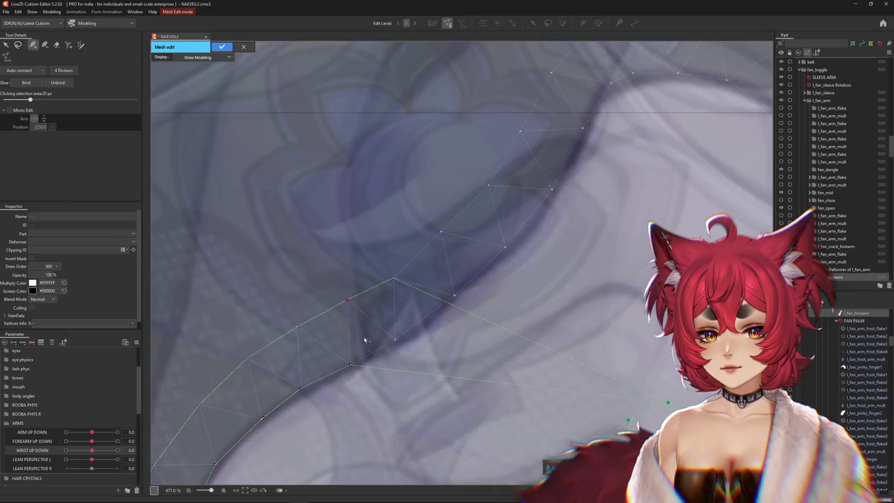
{"action": "scroll", "coordinate": [353, 371], "scroll_direction": "down", "scroll_amount": 5}
{"action": "scroll", "coordinate": [363, 398], "scroll_direction": "up", "scroll_amount": 2}
{"action": "scroll", "coordinate": [388, 360], "scroll_direction": "up", "scroll_amount": 2}
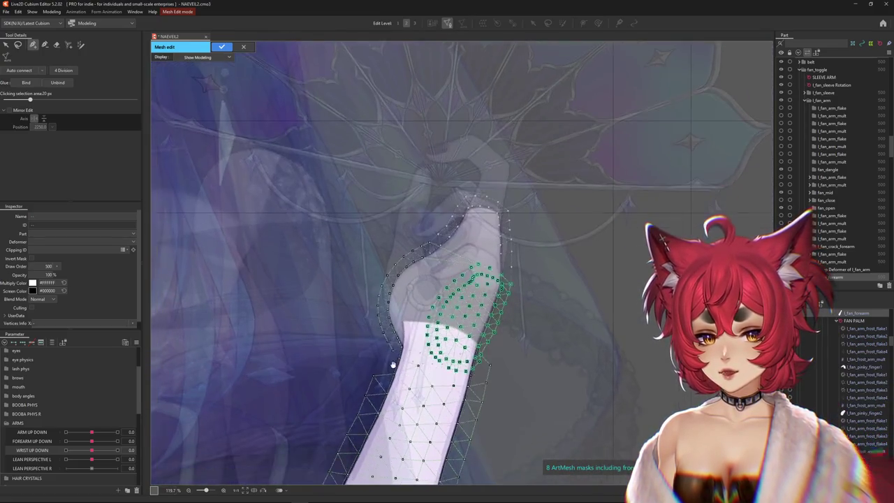
{"action": "scroll", "coordinate": [405, 343], "scroll_direction": "up", "scroll_amount": 2}
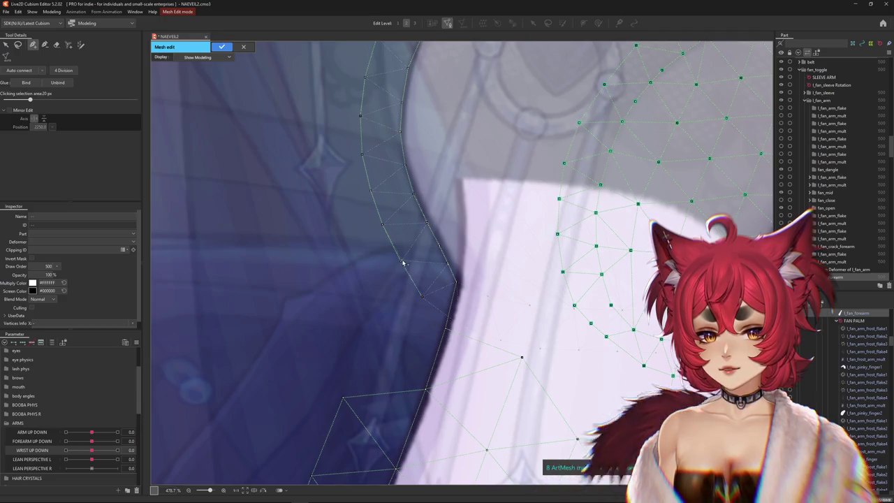
{"action": "left_click", "coordinate": [423, 295]}
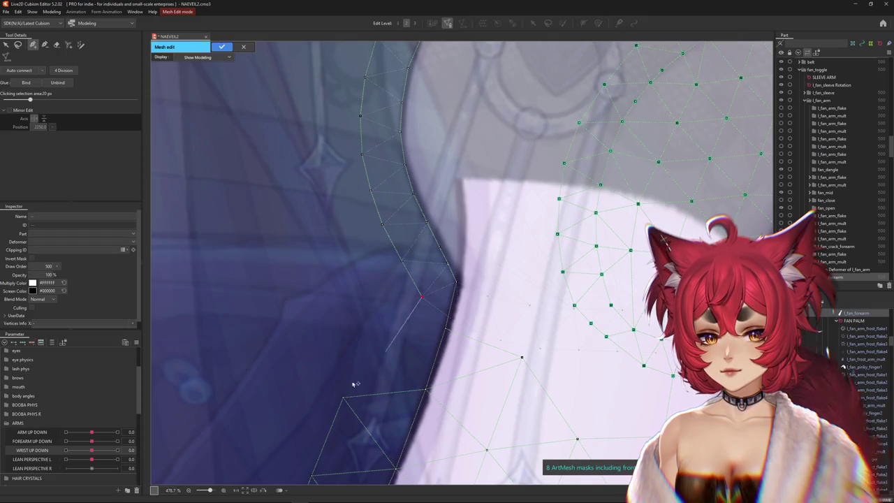
Add three connected vertices inward across the forearm along the white band's upper edge
{"action": "scroll", "coordinate": [355, 396], "scroll_direction": "down", "scroll_amount": 3}
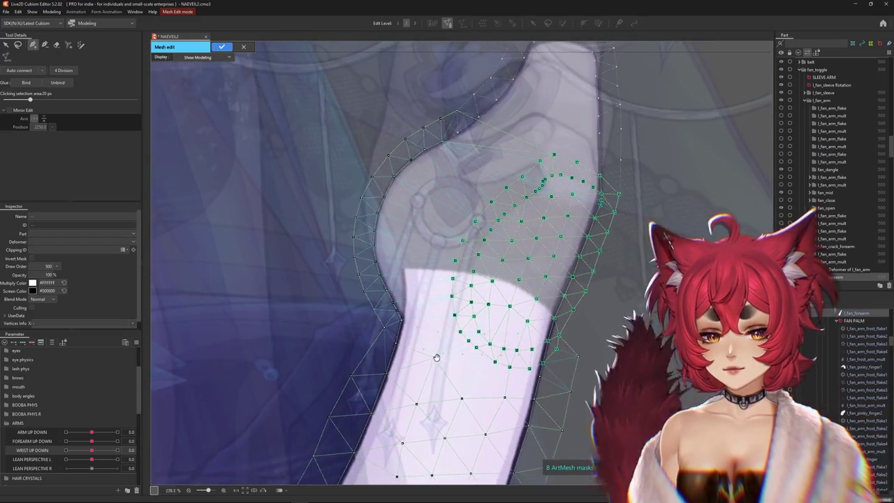
{"action": "scroll", "coordinate": [419, 344], "scroll_direction": "up", "scroll_amount": 3}
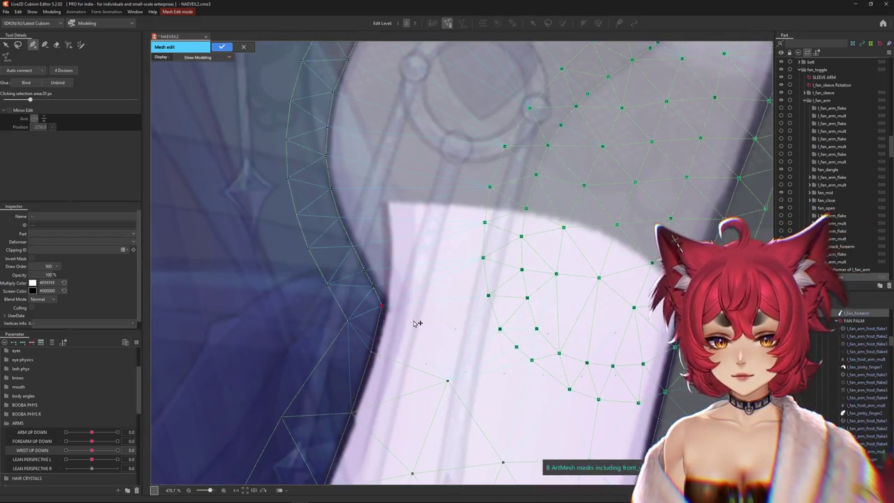
{"action": "left_click", "coordinate": [457, 329]}
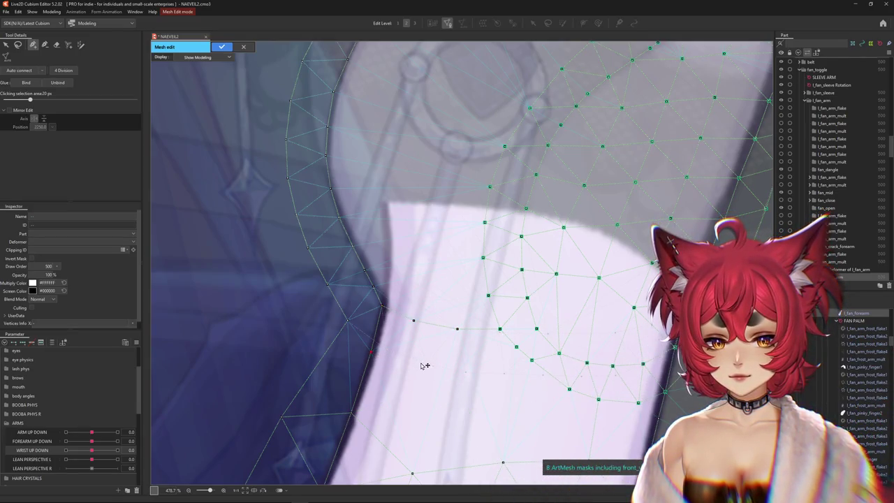
{"action": "left_click", "coordinate": [466, 372]}
{"action": "left_click", "coordinate": [505, 372]}
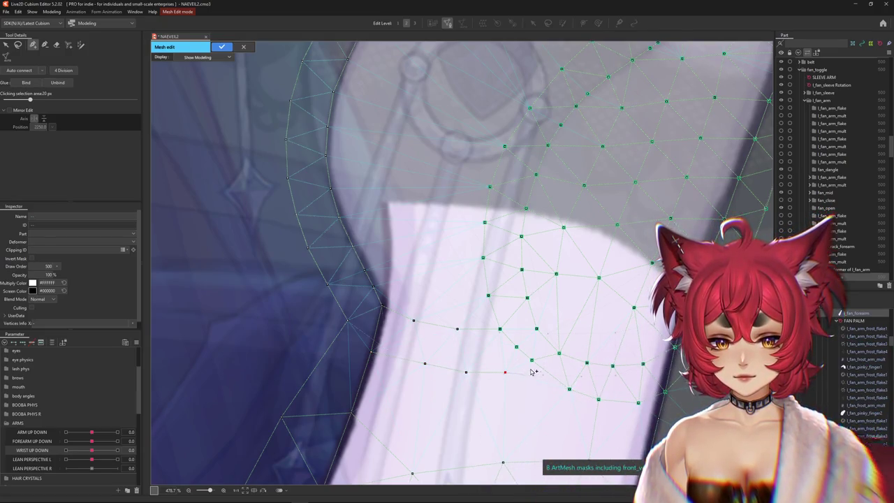
{"action": "scroll", "coordinate": [489, 357], "scroll_direction": "down", "scroll_amount": 1}
{"action": "scroll", "coordinate": [419, 343], "scroll_direction": "down", "scroll_amount": 1}
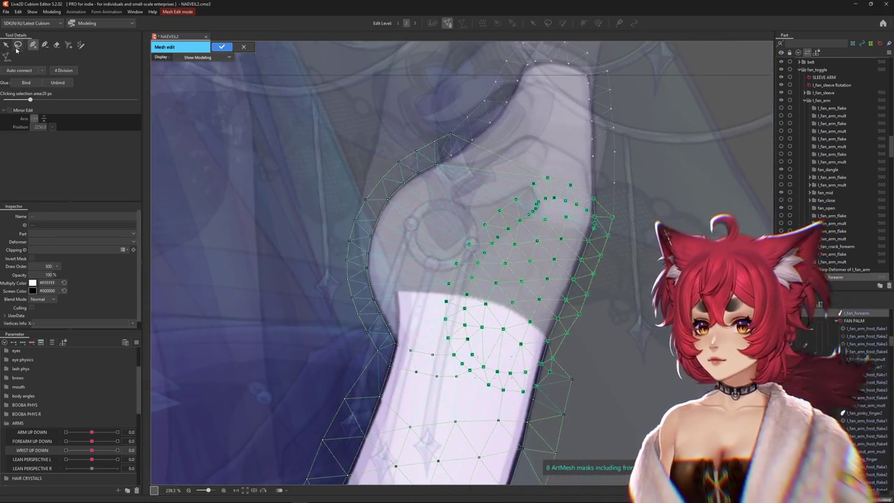
Lasso-select the arm's outer edge vertices
{"action": "key", "text": "l"}
{"action": "left_click_drag", "start_coordinate": [407, 272], "coordinate": [405, 292]}
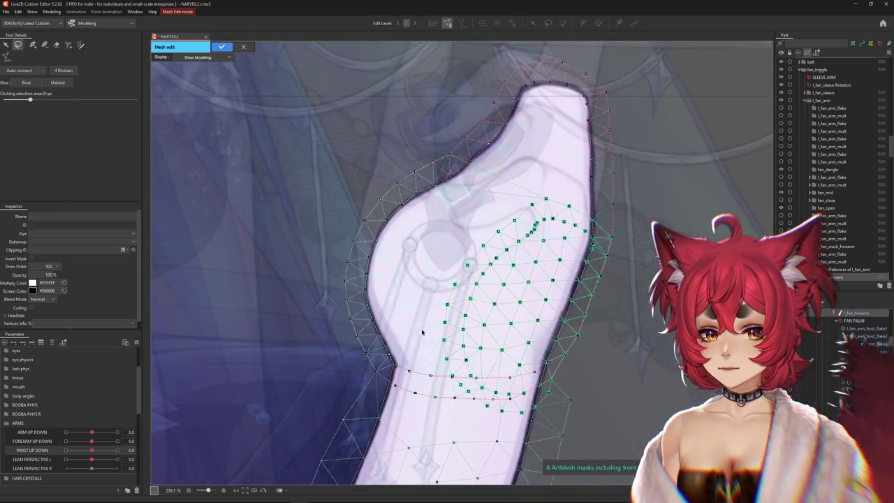
{"action": "left_click_drag", "start_coordinate": [430, 326], "coordinate": [442, 403]}
{"action": "left_click_drag", "start_coordinate": [351, 374], "coordinate": [408, 251]}
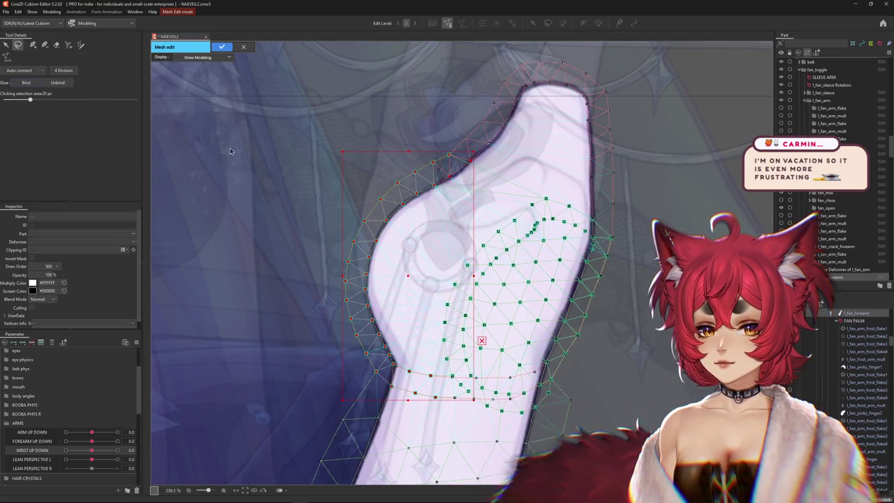
Add connecting edges across the forearm band with the pen tool
{"action": "key", "text": "p"}
{"action": "scroll", "coordinate": [307, 358], "scroll_direction": "up", "scroll_amount": 3}
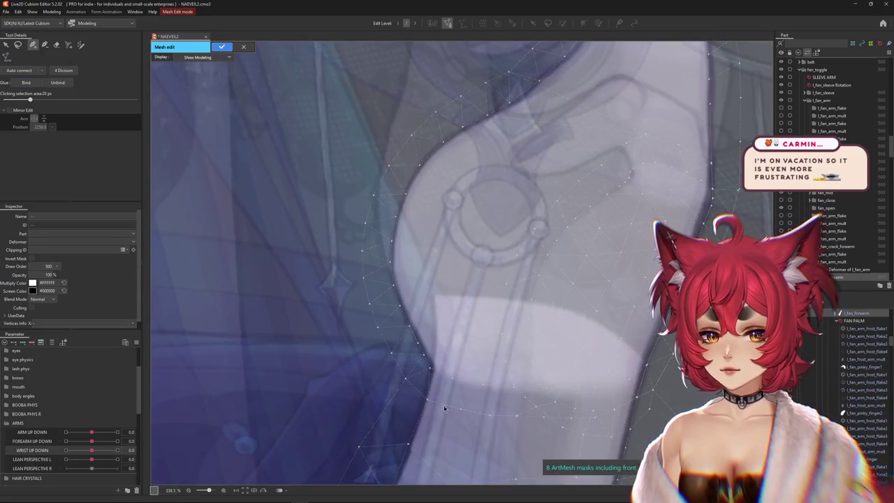
{"action": "scroll", "coordinate": [433, 378], "scroll_direction": "up", "scroll_amount": 3}
{"action": "scroll", "coordinate": [405, 308], "scroll_direction": "up", "scroll_amount": 1}
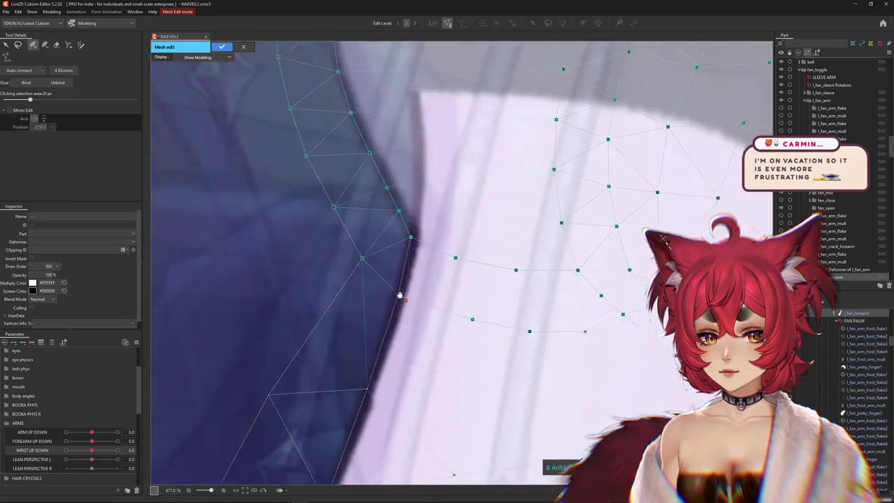
{"action": "scroll", "coordinate": [375, 337], "scroll_direction": "down", "scroll_amount": 3}
{"action": "scroll", "coordinate": [391, 231], "scroll_direction": "down", "scroll_amount": 2}
{"action": "scroll", "coordinate": [387, 210], "scroll_direction": "up", "scroll_amount": 2}
{"action": "scroll", "coordinate": [388, 230], "scroll_direction": "down", "scroll_amount": 2}
{"action": "scroll", "coordinate": [387, 326], "scroll_direction": "up", "scroll_amount": 4}
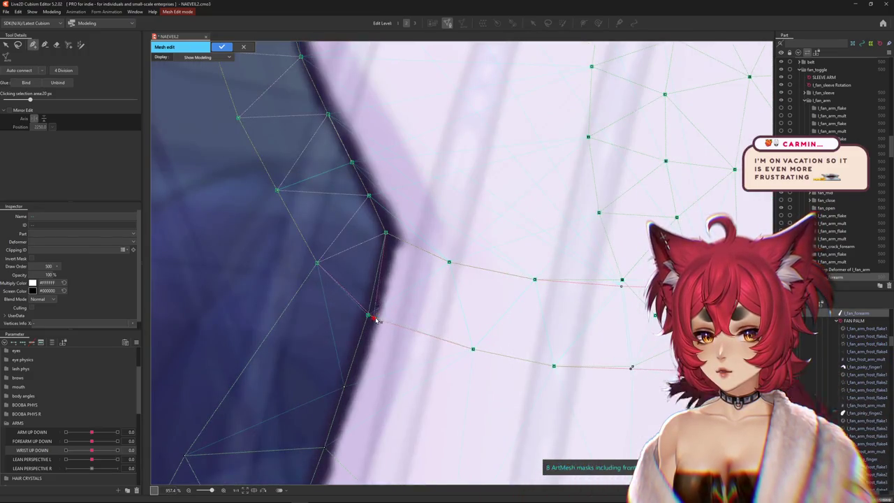
{"action": "scroll", "coordinate": [367, 316], "scroll_direction": "down", "scroll_amount": 2}
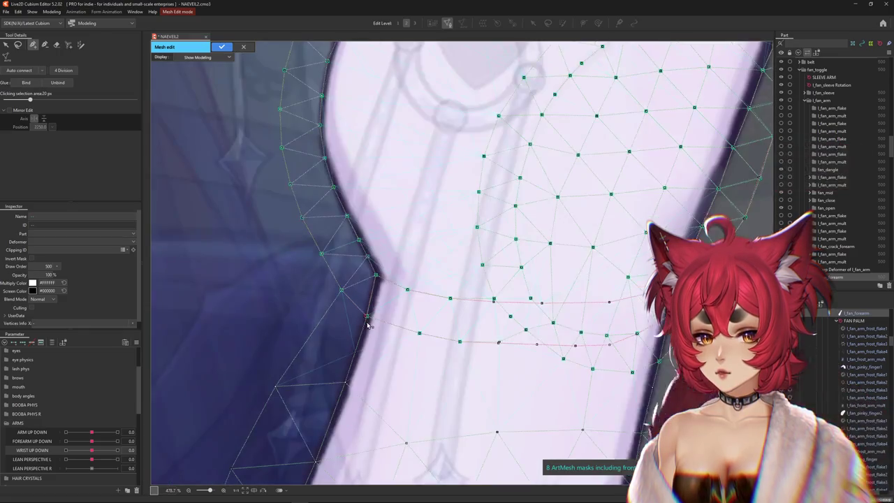
{"action": "scroll", "coordinate": [368, 320], "scroll_direction": "down", "scroll_amount": 2}
Confirm the rebuilt forearm mesh and exit Mesh Edit
{"action": "left_click", "coordinate": [6, 45]}
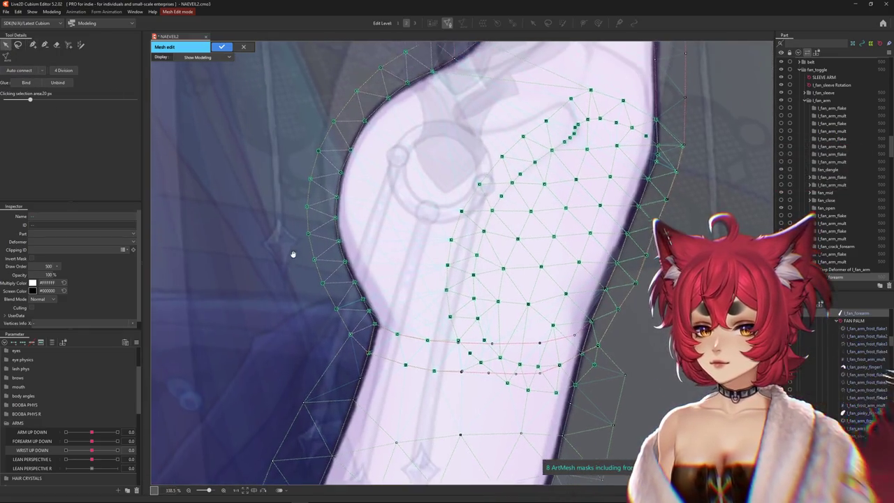
{"action": "scroll", "coordinate": [318, 175], "scroll_direction": "up", "scroll_amount": 2}
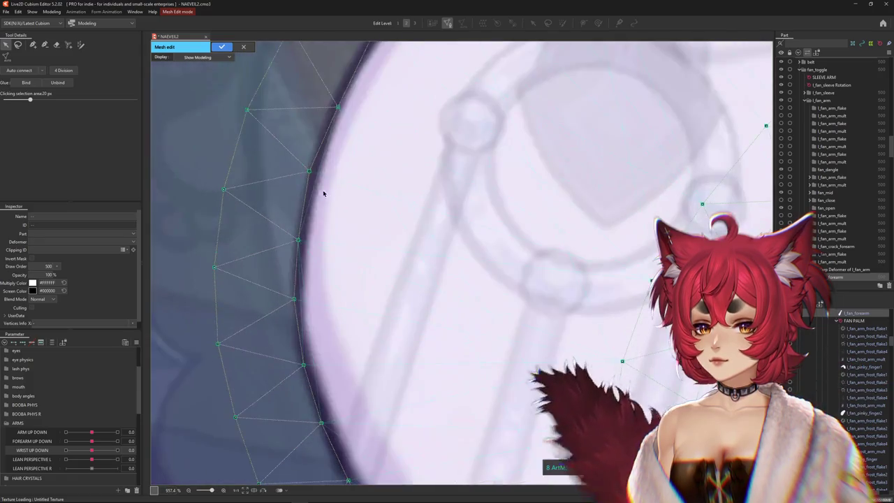
{"action": "scroll", "coordinate": [318, 175], "scroll_direction": "down", "scroll_amount": 2}
{"action": "key", "text": "Return"}
{"action": "scroll", "coordinate": [276, 167], "scroll_direction": "down", "scroll_amount": 2}
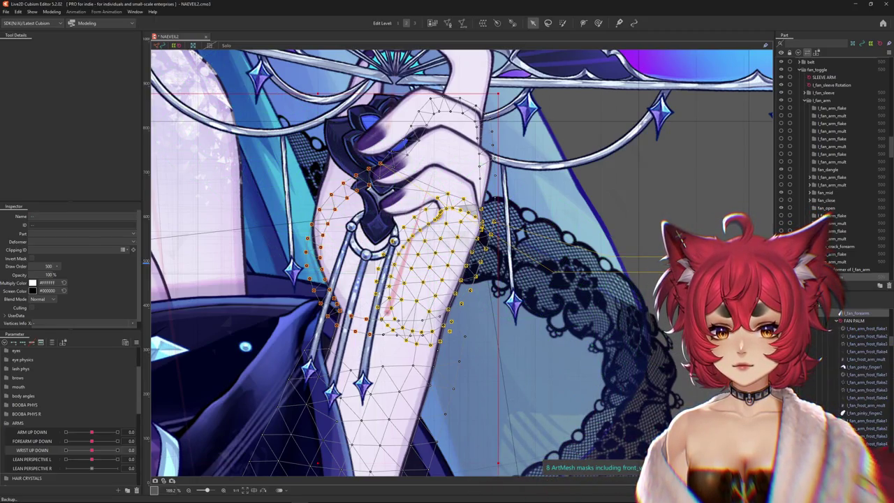
Create Glue_l_fan_palm_l_fan_forearm and paint glue weight near the wrist and fan spine
{"action": "left_click", "coordinate": [618, 22]}
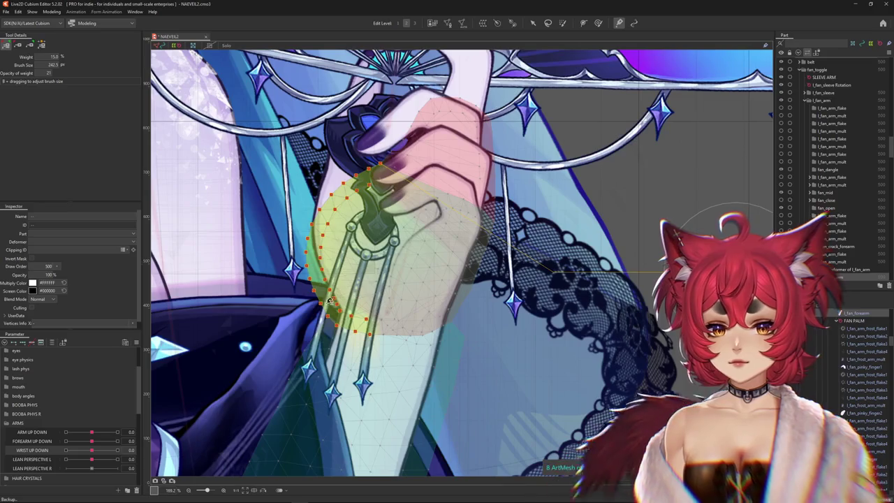
{"action": "left_click_drag", "start_coordinate": [91, 449], "coordinate": [65, 450]}
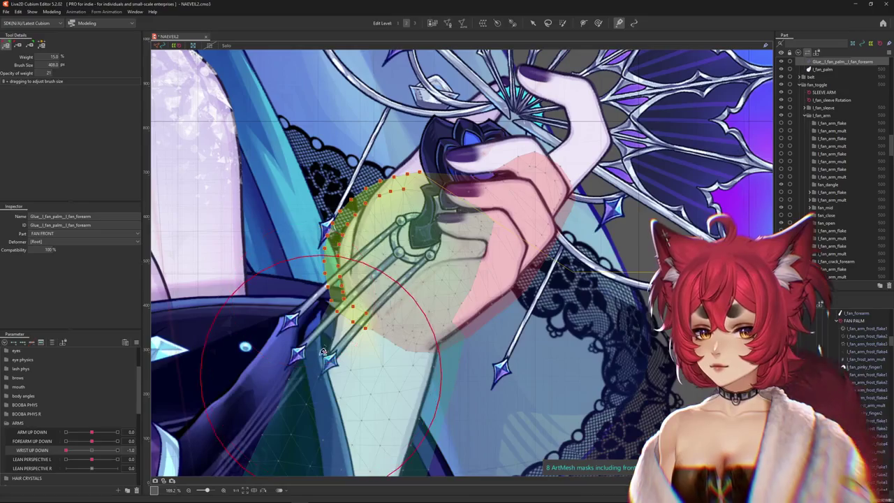
{"action": "mouse_move", "coordinate": [345, 257]}
{"action": "left_mouse_down"}
{"action": "mouse_move", "coordinate": [331, 251]}
{"action": "mouse_move", "coordinate": [377, 280]}
{"action": "left_mouse_up"}
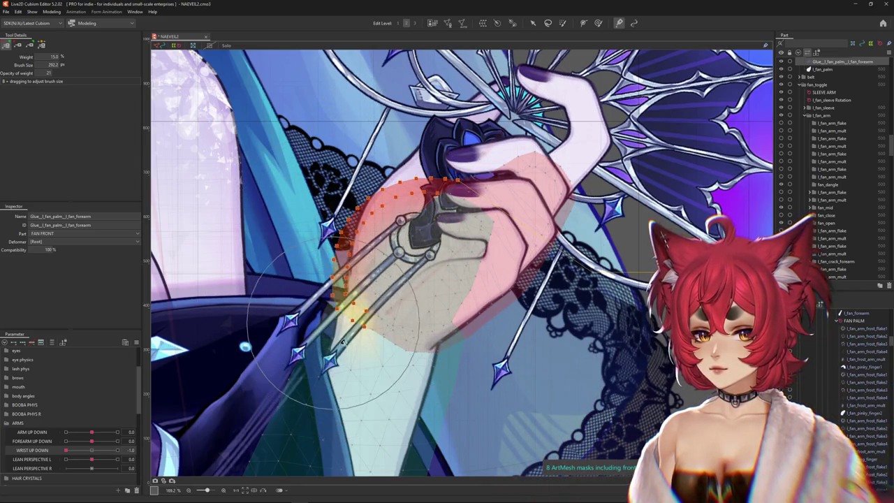
{"action": "left_click_drag", "start_coordinate": [341, 339], "coordinate": [360, 307]}
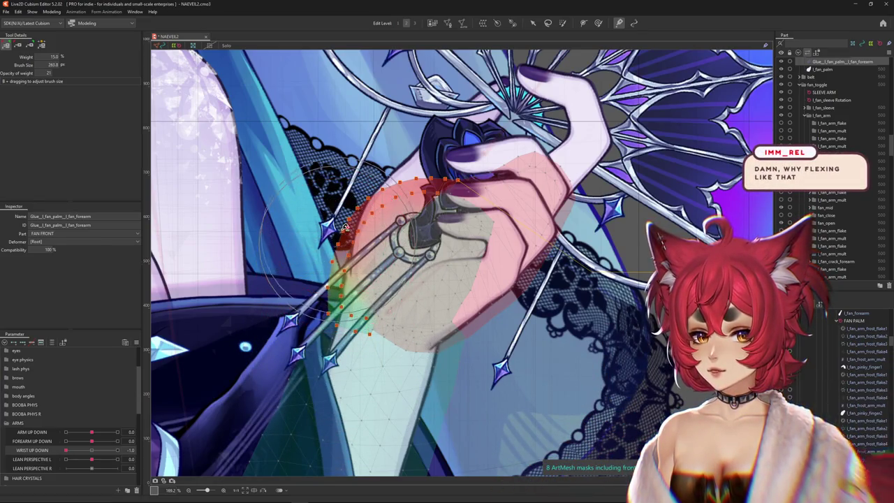
Refine the glue weights with a smaller brush, test WRIST UP DOWN, and reset it to 0
{"action": "left_click_drag", "start_coordinate": [347, 235], "coordinate": [355, 259]}
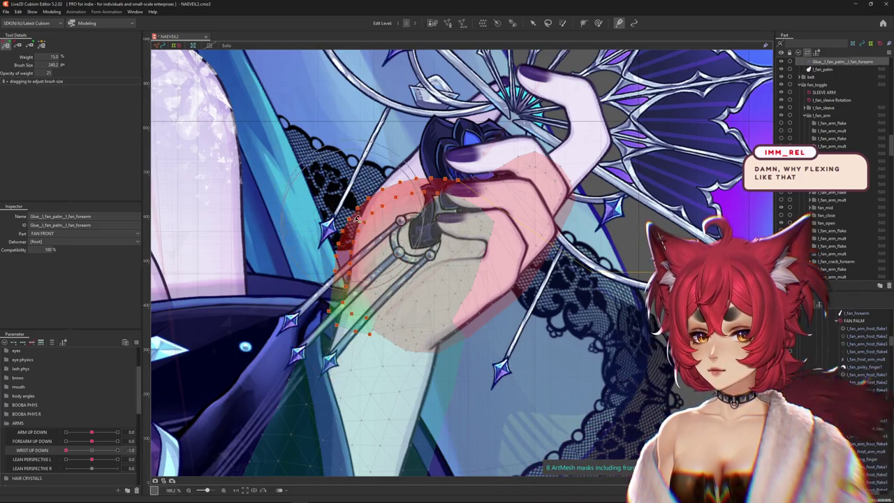
{"action": "left_click_drag", "start_coordinate": [357, 213], "coordinate": [255, 333]}
{"action": "left_click_drag", "start_coordinate": [65, 450], "coordinate": [137, 436]}
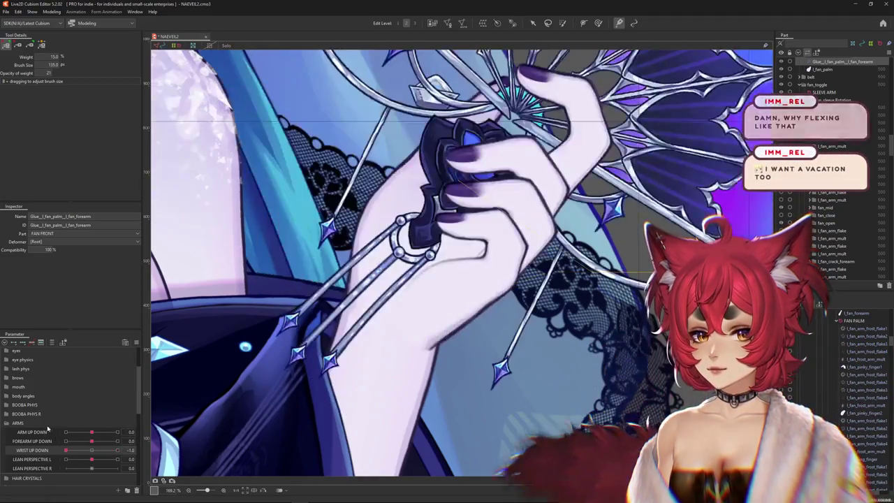
{"action": "left_click", "coordinate": [95, 449]}
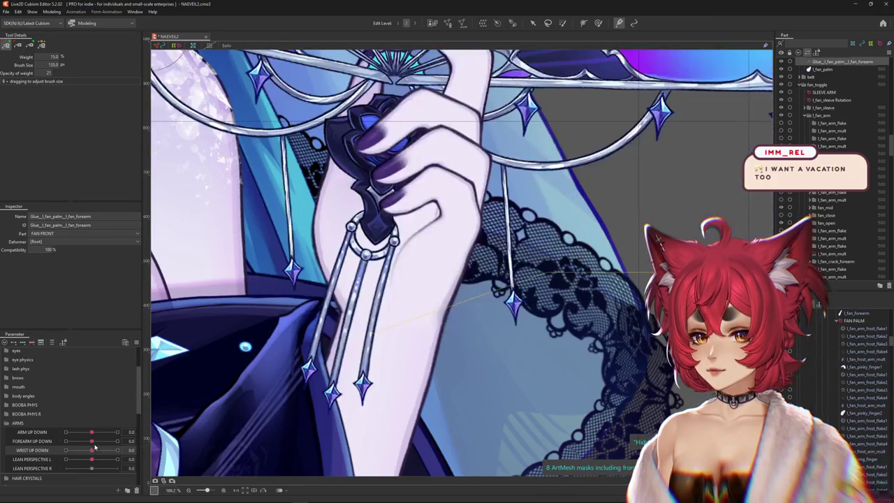
{"action": "key", "text": "ctrl+s"}
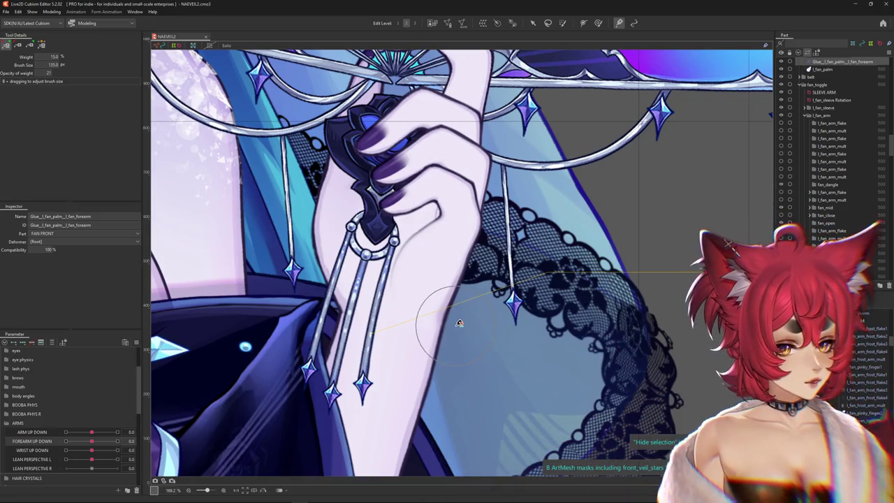
{"action": "scroll", "coordinate": [447, 319], "scroll_direction": "down", "scroll_amount": 3}
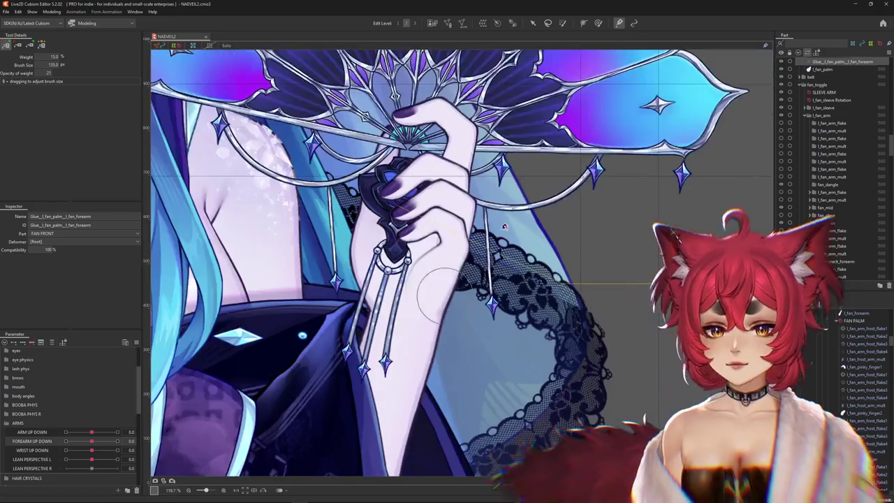
Pick the glue weight brush and preview the model's motion in Physics Settings
{"action": "left_click", "coordinate": [598, 23]}
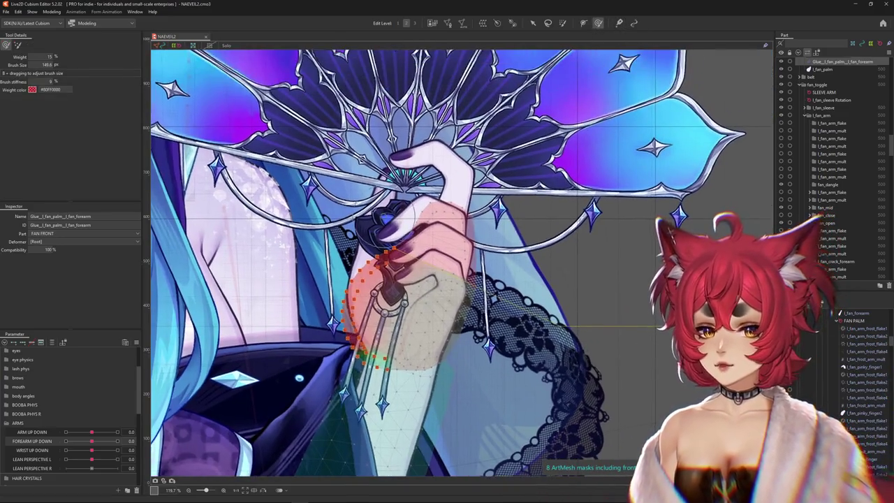
{"action": "left_click", "coordinate": [53, 12]}
{"action": "left_click", "coordinate": [70, 167]}
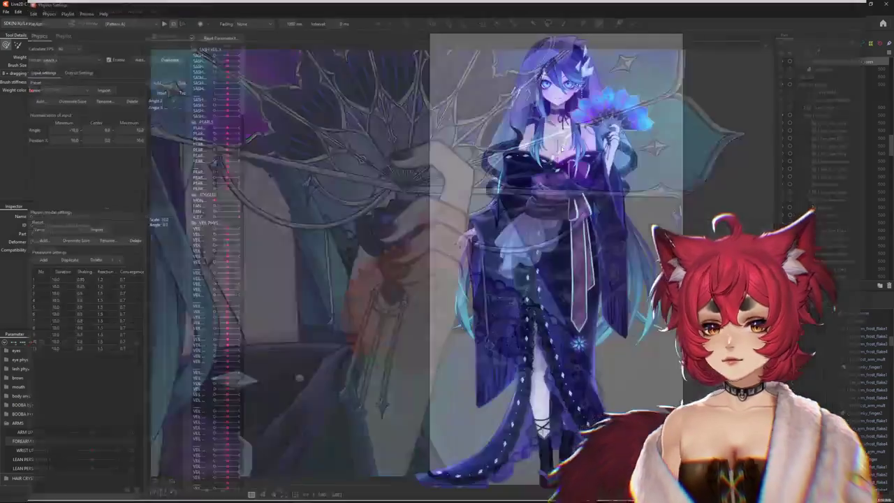
{"action": "scroll", "coordinate": [375, 268], "scroll_direction": "up", "scroll_amount": 3}
{"action": "scroll", "coordinate": [375, 268], "scroll_direction": "up", "scroll_amount": 2}
{"action": "scroll", "coordinate": [375, 268], "scroll_direction": "down", "scroll_amount": 2}
{"action": "scroll", "coordinate": [375, 268], "scroll_direction": "up", "scroll_amount": 2}
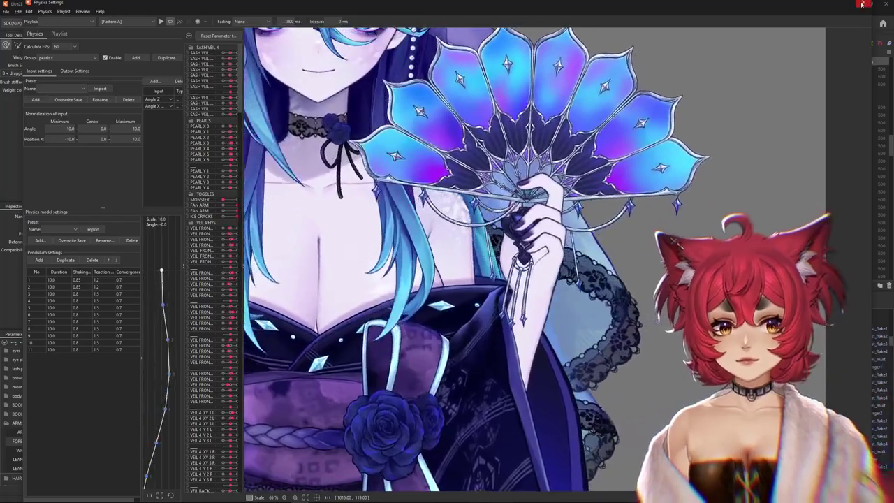
{"action": "left_click", "coordinate": [863, 4]}
List the art meshes under the palm and collapse the ARMS parameter group
{"action": "scroll", "coordinate": [385, 273], "scroll_direction": "up", "scroll_amount": 3}
{"action": "right_click", "coordinate": [390, 281]}
{"action": "scroll", "coordinate": [390, 281], "scroll_direction": "down", "scroll_amount": 5}
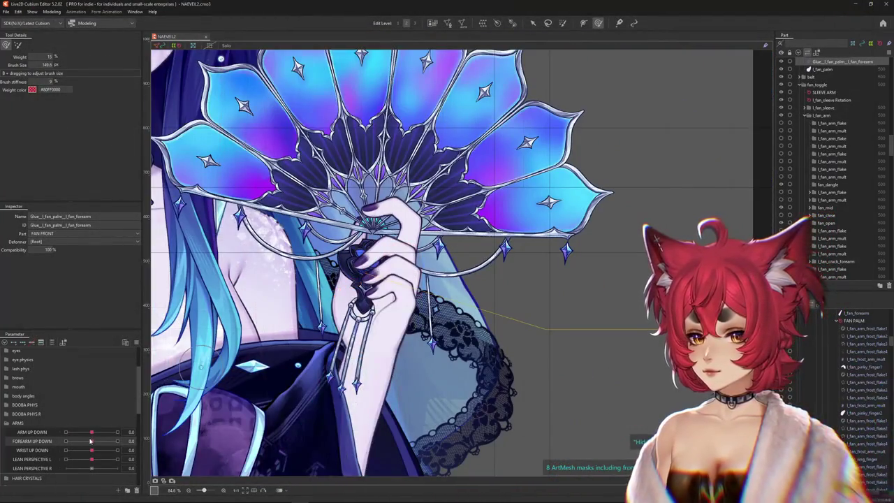
{"action": "left_click", "coordinate": [7, 423]}
{"action": "scroll", "coordinate": [349, 280], "scroll_direction": "down", "scroll_amount": 3}
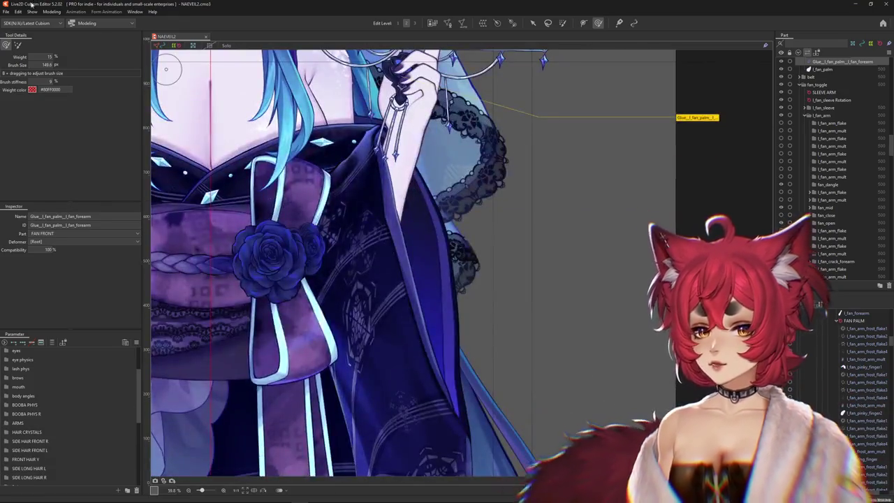
Preview the model's physics motion again, then close Physics Settings
{"action": "left_click", "coordinate": [52, 12]}
{"action": "left_click", "coordinate": [65, 168]}
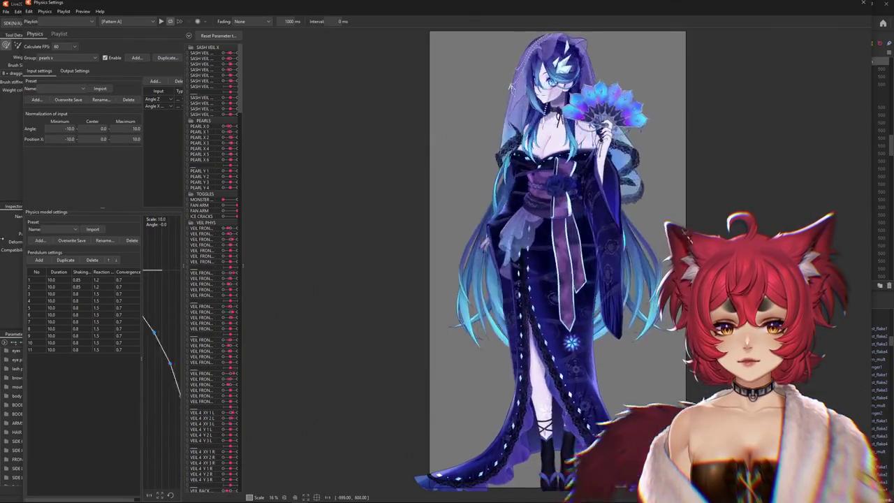
{"action": "left_click", "coordinate": [863, 3]}
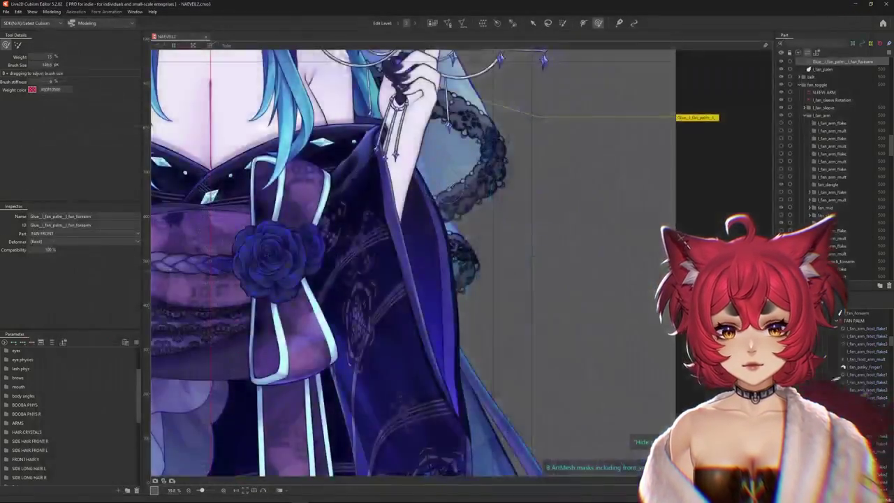
{"action": "scroll", "coordinate": [456, 297], "scroll_direction": "up", "scroll_amount": 3}
{"action": "scroll", "coordinate": [456, 297], "scroll_direction": "up", "scroll_amount": 2}
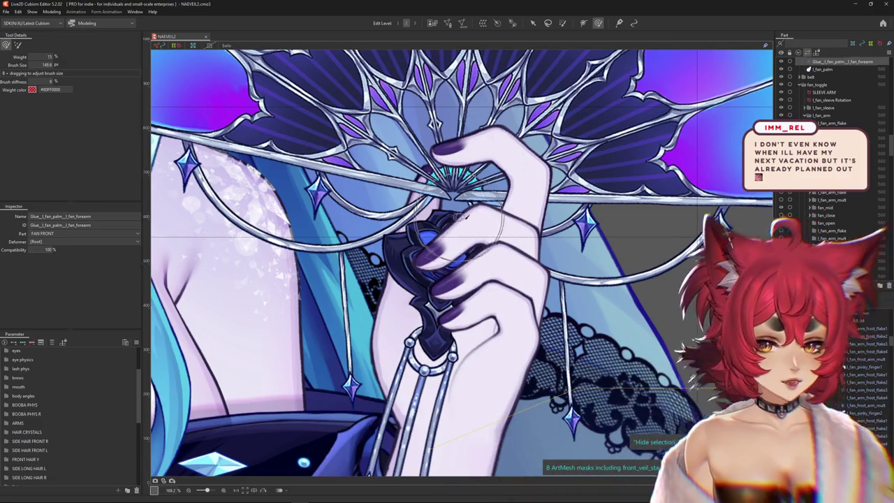
{"action": "scroll", "coordinate": [466, 216], "scroll_direction": "down", "scroll_amount": 3}
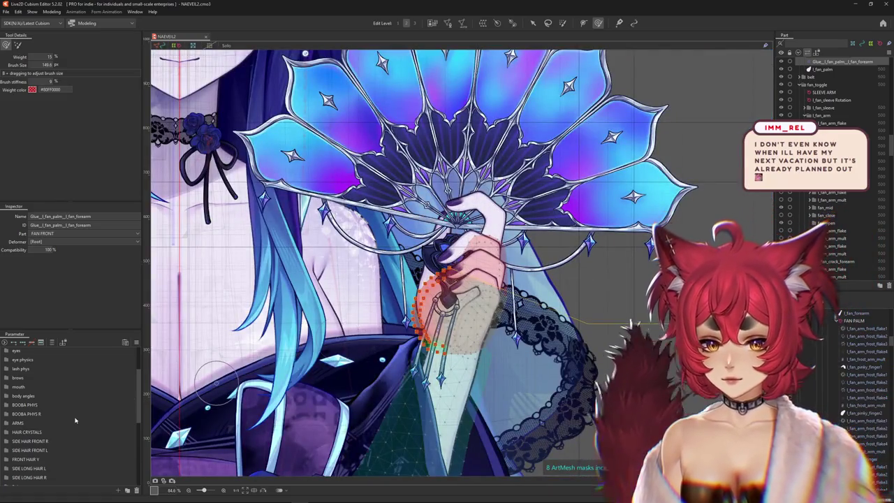
Select l_fan_pinky_finger1 from the ArtMesh popup list on the fan hand's pinky
{"action": "left_click", "coordinate": [136, 342]}
{"action": "left_click", "coordinate": [168, 319]}
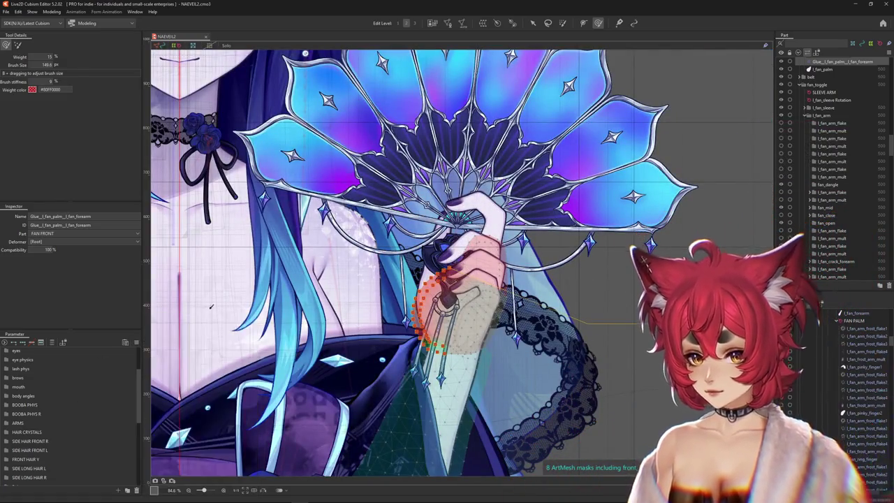
{"action": "scroll", "coordinate": [490, 294], "scroll_direction": "up", "scroll_amount": 3}
{"action": "right_click", "coordinate": [473, 288]}
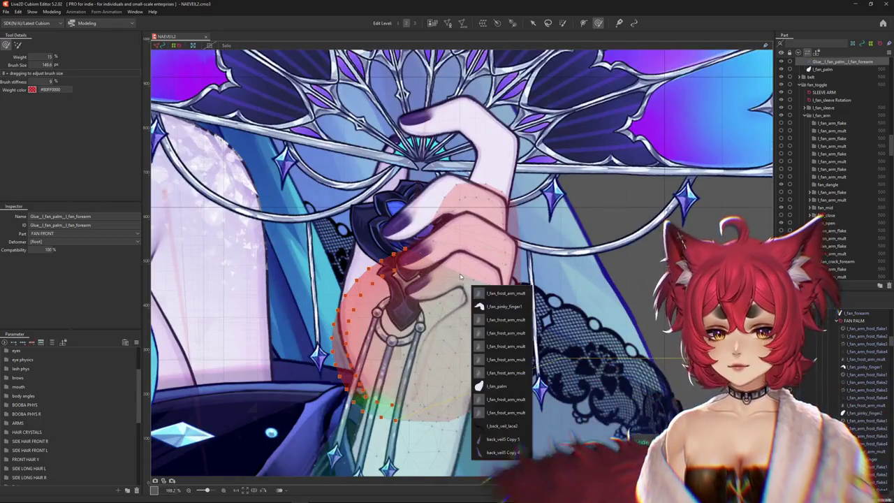
{"action": "left_click", "coordinate": [488, 306]}
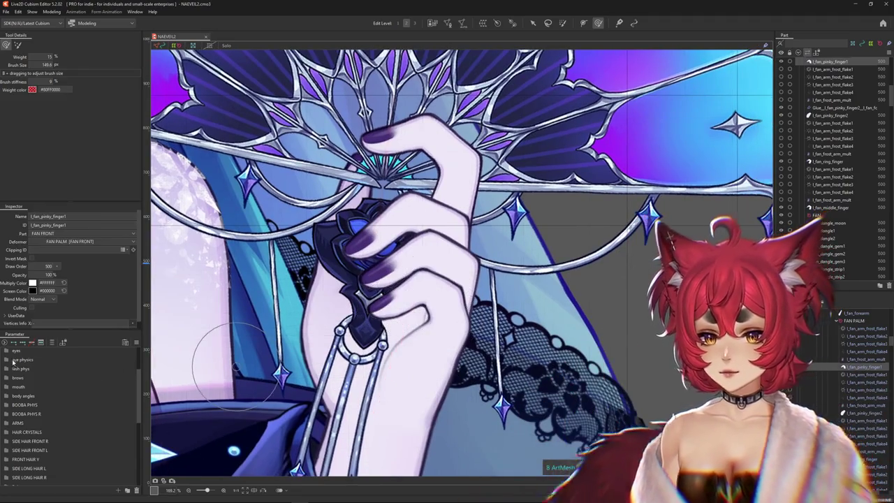
Inspect the pinky mesh, toggle the parameter list filter, and reselect l_fan_pinky_finger1
{"action": "scroll", "coordinate": [15, 351], "scroll_direction": "up", "scroll_amount": 2}
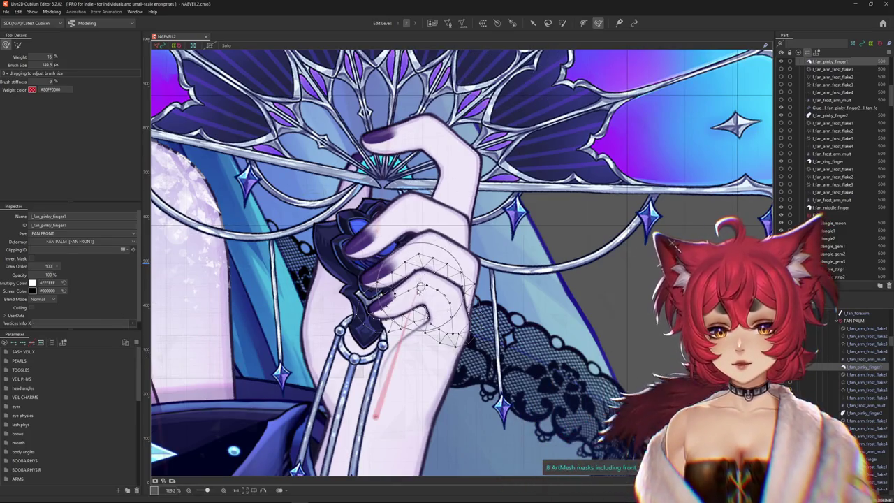
{"action": "scroll", "coordinate": [421, 288], "scroll_direction": "down", "scroll_amount": 2}
{"action": "scroll", "coordinate": [418, 289], "scroll_direction": "down", "scroll_amount": 1}
{"action": "scroll", "coordinate": [413, 292], "scroll_direction": "down", "scroll_amount": 1}
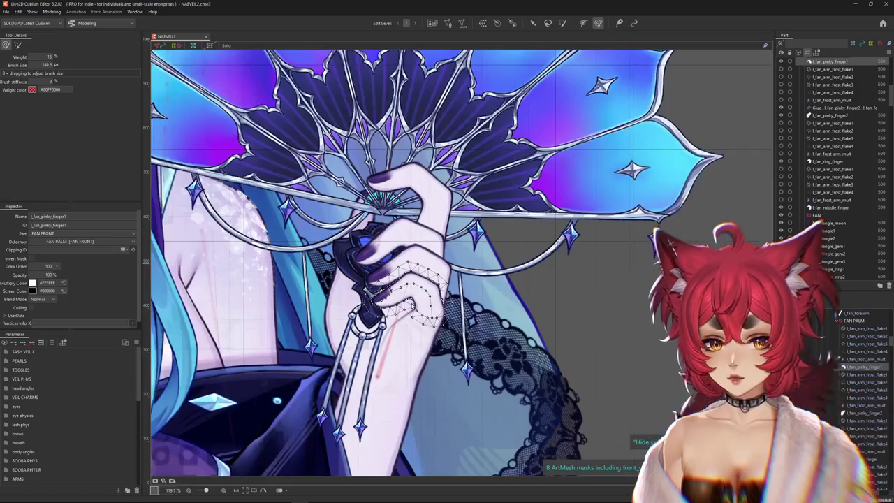
{"action": "scroll", "coordinate": [395, 308], "scroll_direction": "up", "scroll_amount": 3}
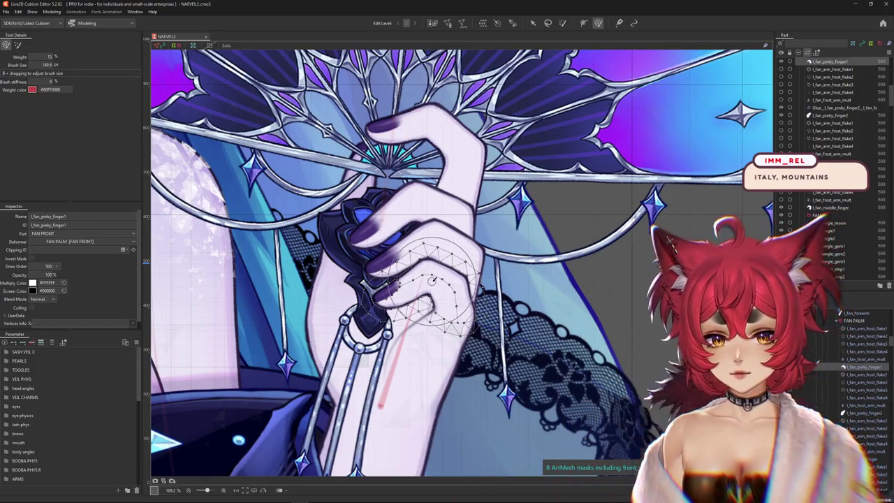
{"action": "scroll", "coordinate": [426, 279], "scroll_direction": "up", "scroll_amount": 2}
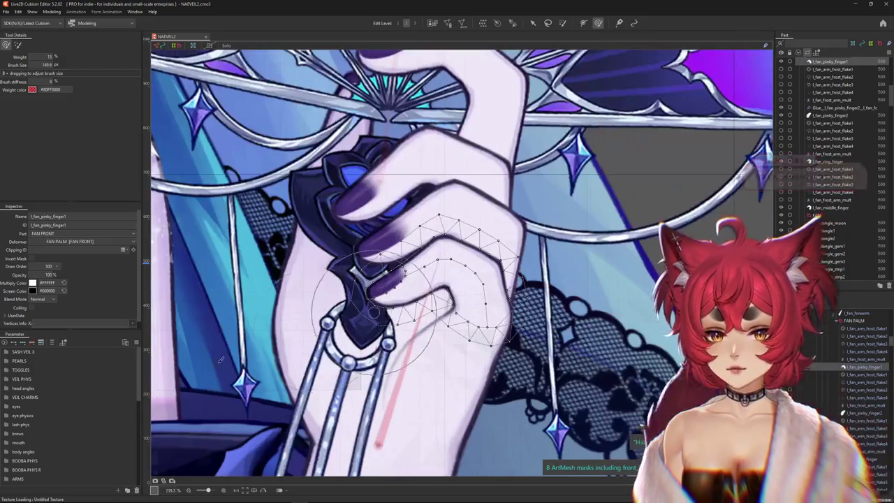
{"action": "left_click", "coordinate": [51, 345]}
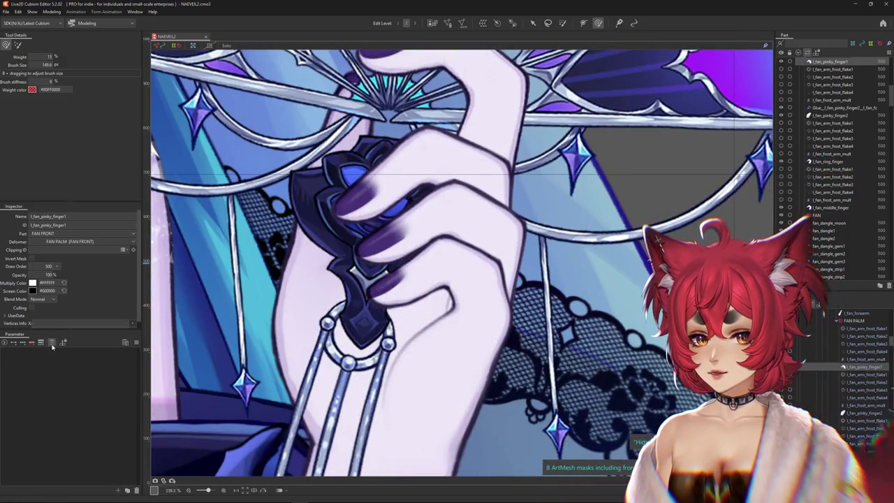
{"action": "left_click", "coordinate": [51, 343]}
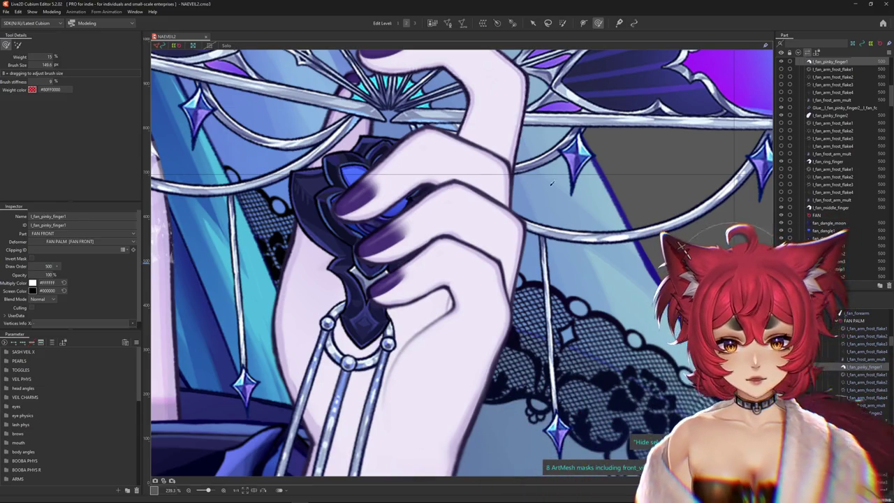
{"action": "left_click", "coordinate": [432, 271]}
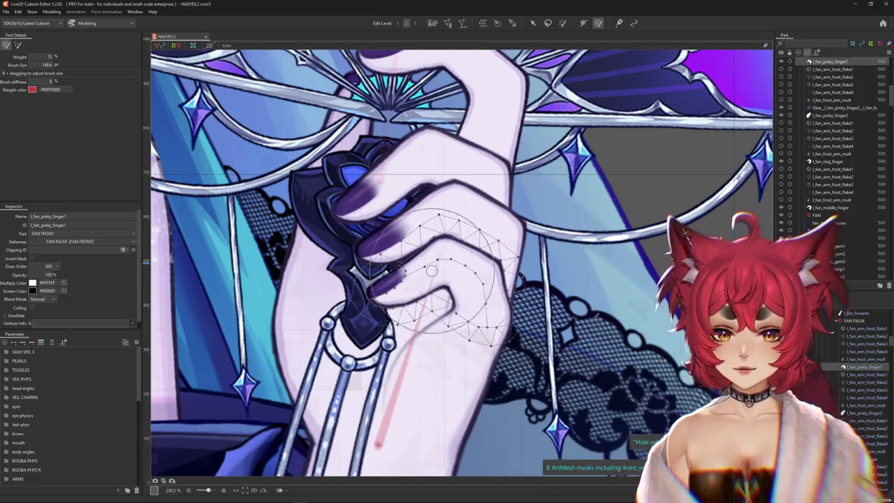
{"action": "left_click", "coordinate": [453, 279]}
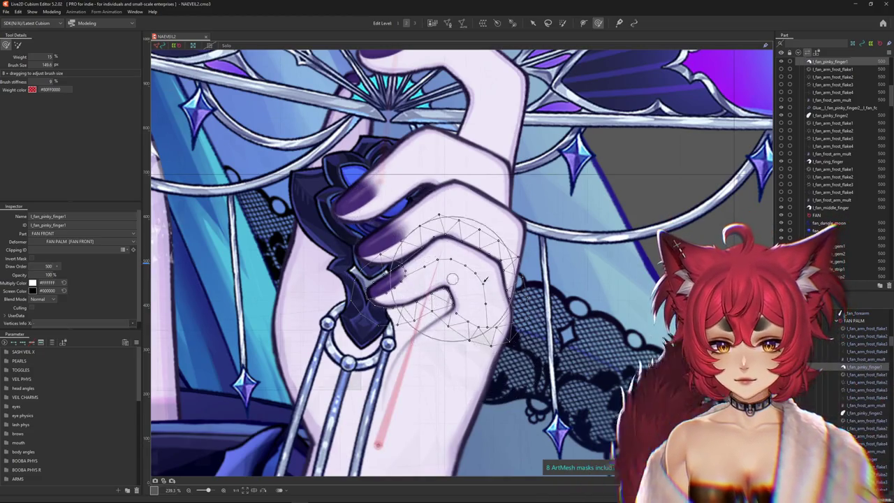
{"action": "scroll", "coordinate": [453, 280], "scroll_direction": "down", "scroll_amount": 3}
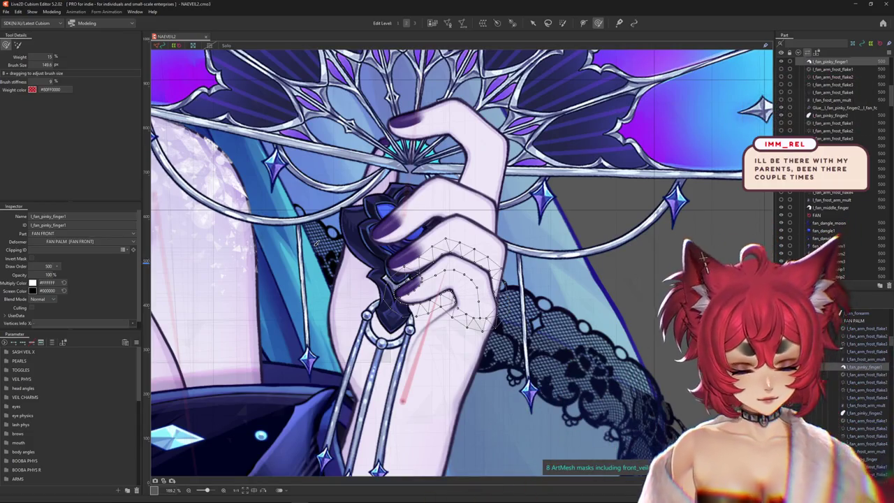
{"action": "left_click", "coordinate": [519, 235]}
{"action": "left_click", "coordinate": [447, 283]}
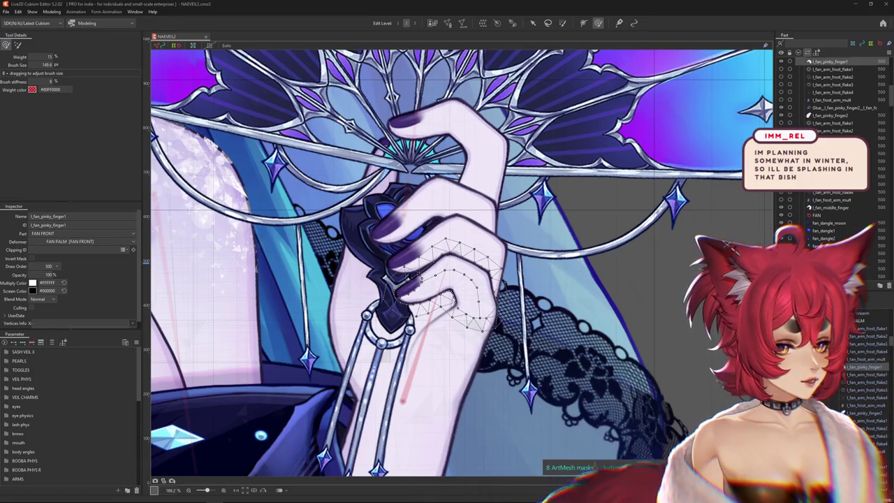
{"action": "scroll", "coordinate": [331, 303], "scroll_direction": "down", "scroll_amount": 2}
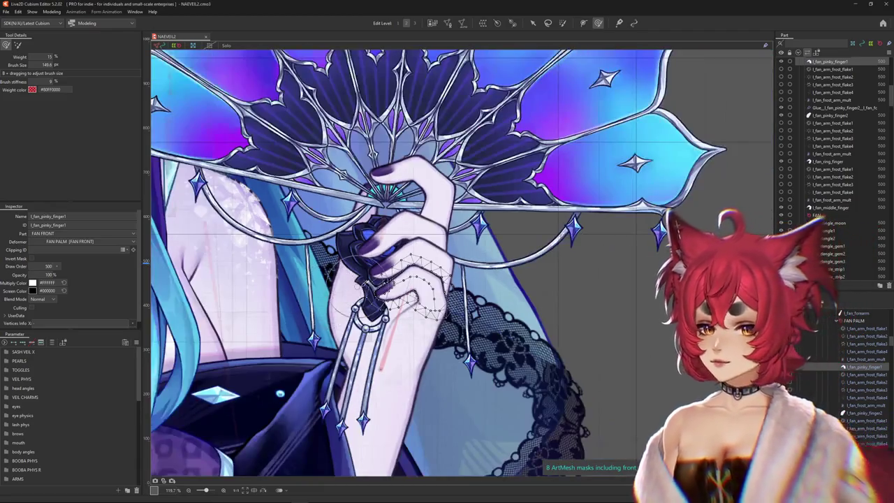
Centre the view on the pinky finger and reselect its mesh
{"action": "scroll", "coordinate": [412, 287], "scroll_direction": "up", "scroll_amount": 2}
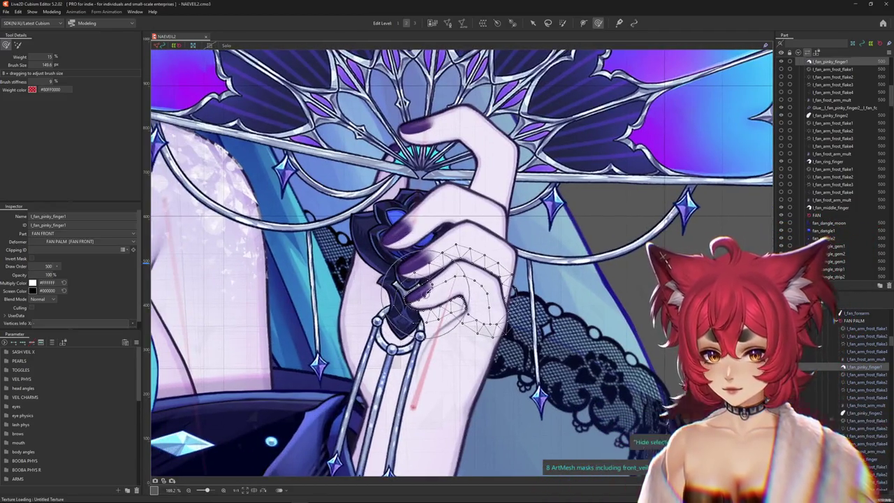
{"action": "left_click_drag", "start_coordinate": [461, 266], "coordinate": [510, 293]}
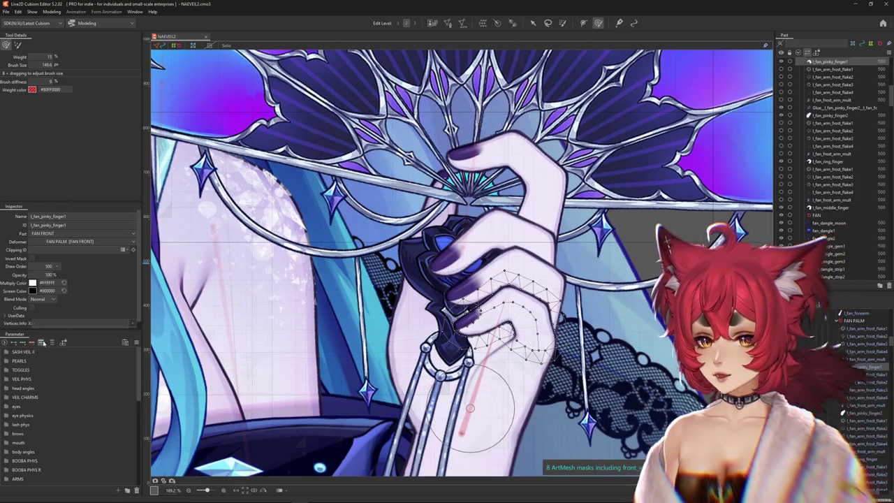
{"action": "left_click", "coordinate": [385, 351]}
{"action": "left_click_drag", "start_coordinate": [384, 351], "coordinate": [338, 349]}
{"action": "left_click", "coordinate": [447, 308]}
{"action": "left_click_drag", "start_coordinate": [447, 307], "coordinate": [437, 289]}
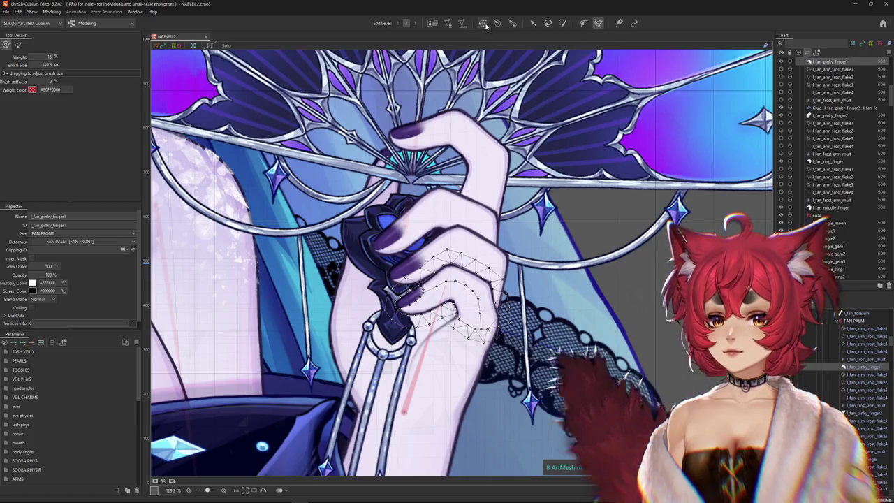
Wrap the pinky in a 12 × 10 warp deformer under FAN PALM, then move TOGGLES to the top
{"action": "left_click", "coordinate": [483, 23]}
{"action": "left_click", "coordinate": [522, 152]}
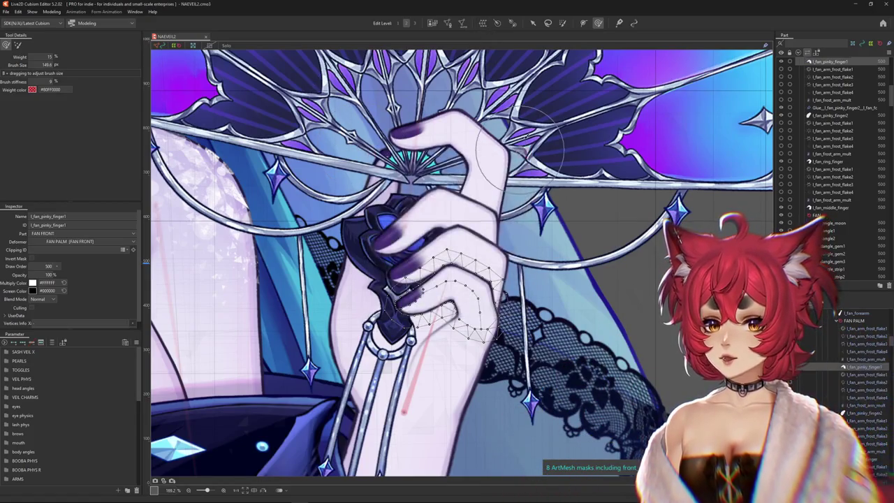
{"action": "left_click", "coordinate": [482, 23]}
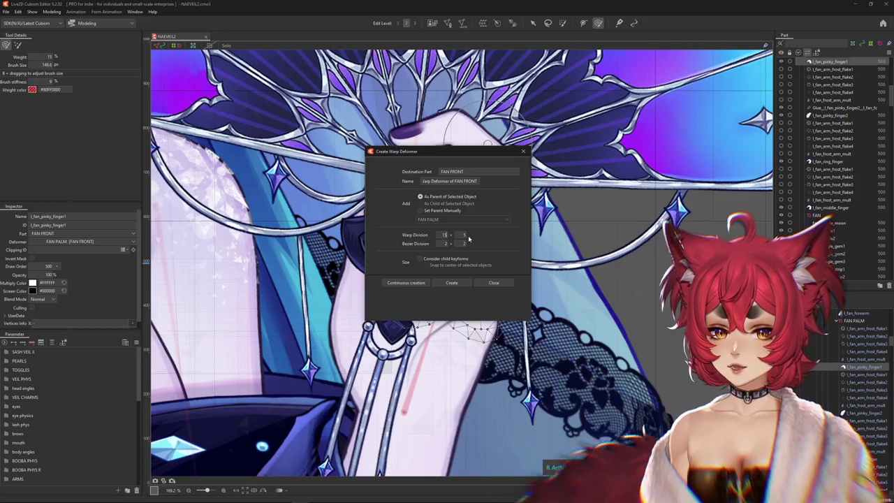
{"action": "type", "text": "15"}
{"action": "left_click", "coordinate": [454, 282]}
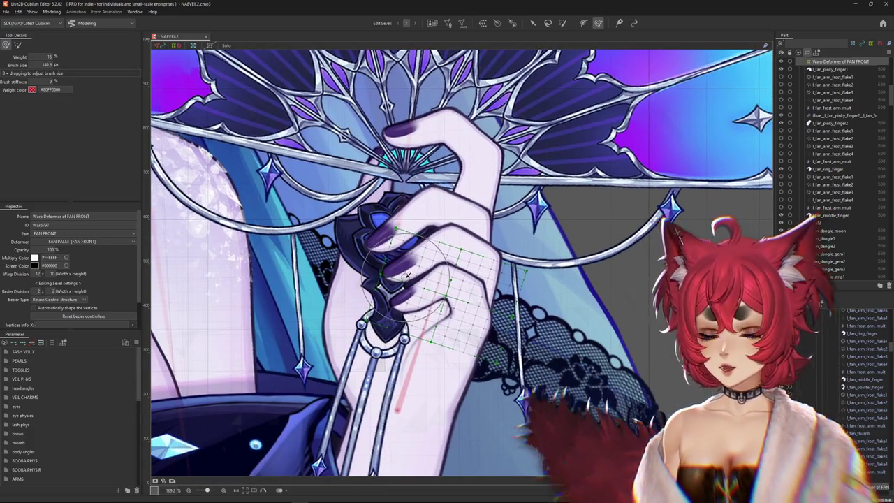
{"action": "key", "text": "b"}
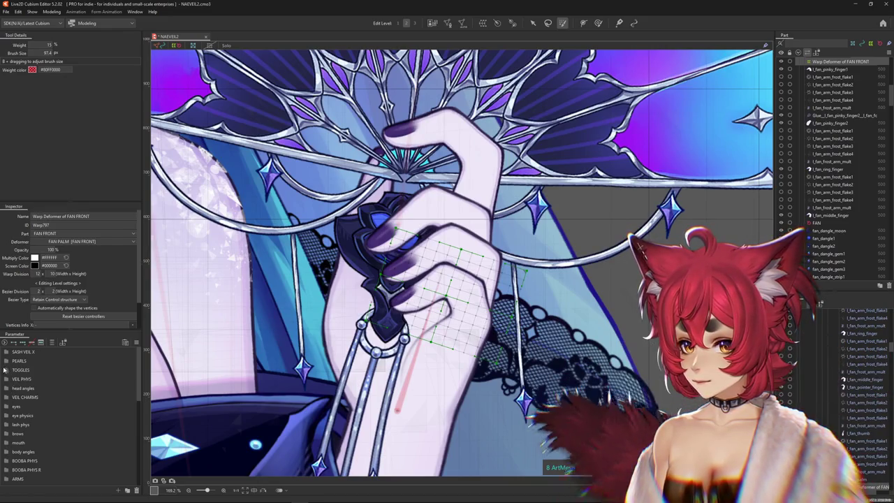
{"action": "mouse_move", "coordinate": [10, 370]}
{"action": "left_mouse_down"}
{"action": "mouse_move", "coordinate": [30, 351]}
{"action": "mouse_move", "coordinate": [15, 354]}
{"action": "left_mouse_up"}
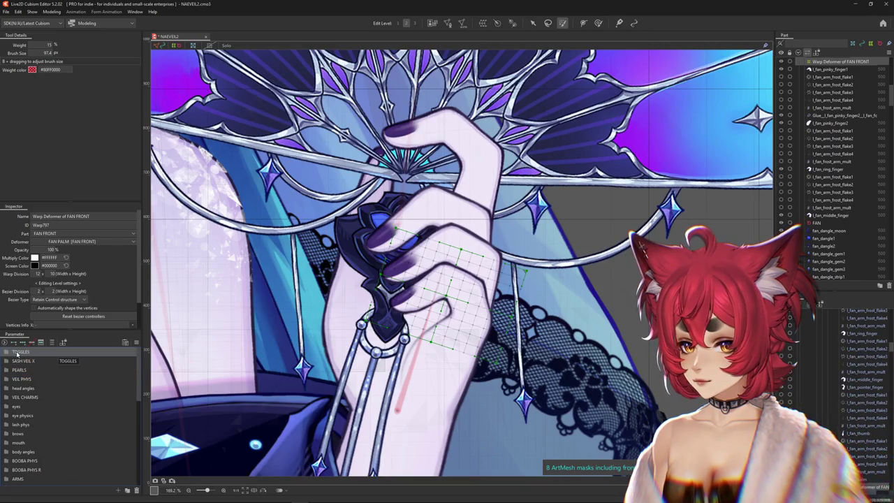
Add a FAN HAND X parameter (-1.0 to 1.0) to TOGGLES, then select the ring finger mesh
{"action": "left_click", "coordinate": [6, 352]}
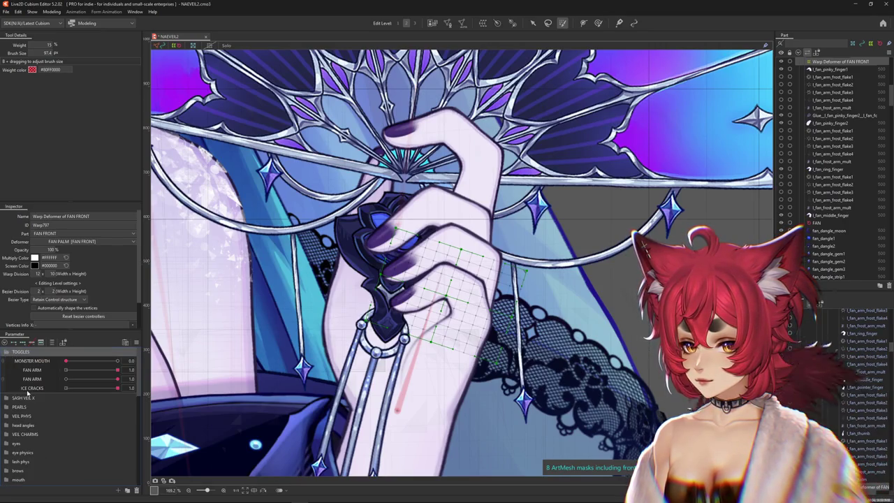
{"action": "left_click", "coordinate": [127, 489]}
{"action": "type", "text": "fa"}
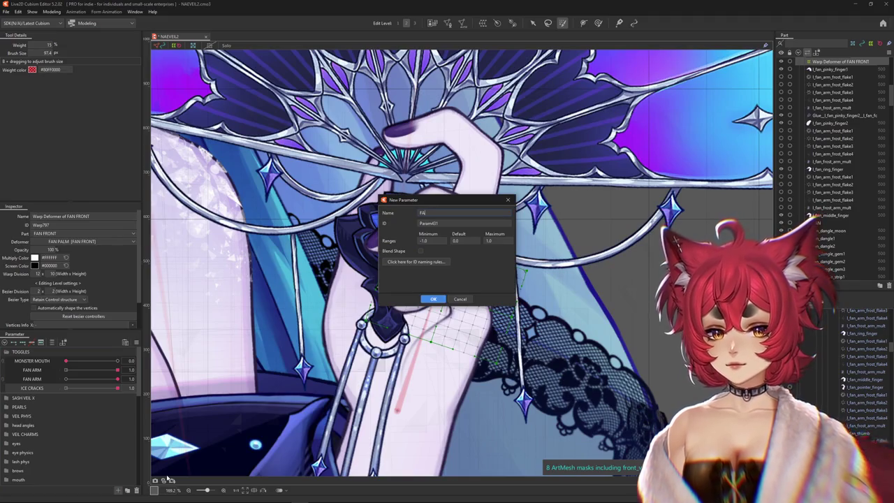
{"action": "type", "text": "N HAND X"}
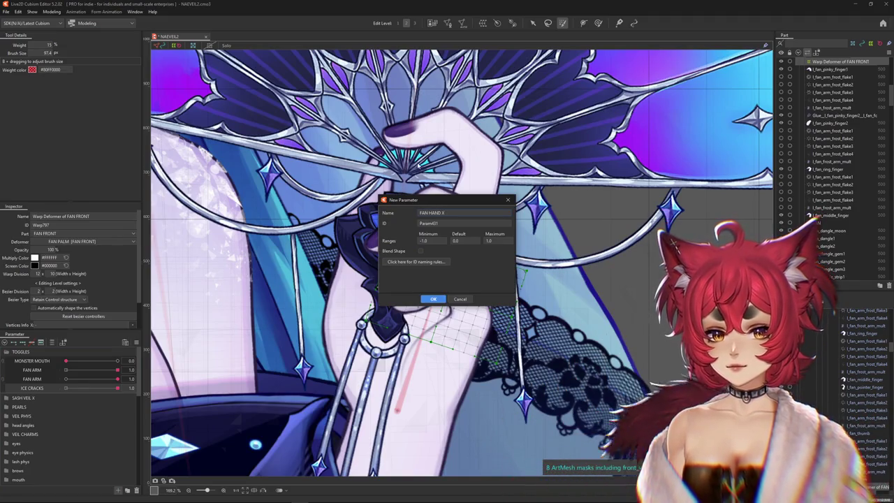
{"action": "left_click", "coordinate": [427, 300]}
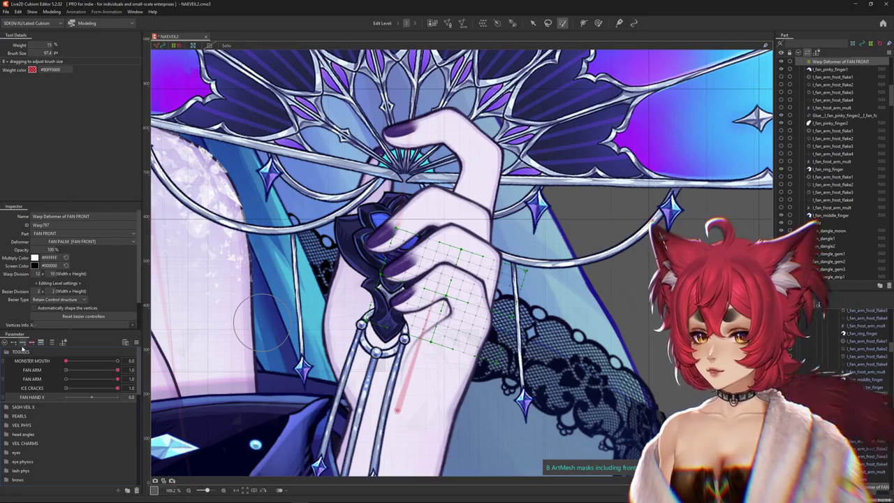
{"action": "left_click", "coordinate": [92, 397]}
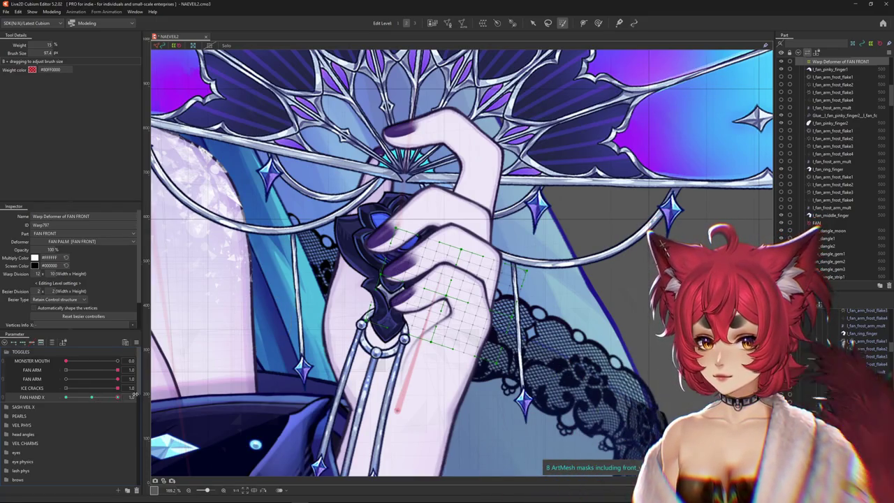
{"action": "left_click", "coordinate": [446, 252]}
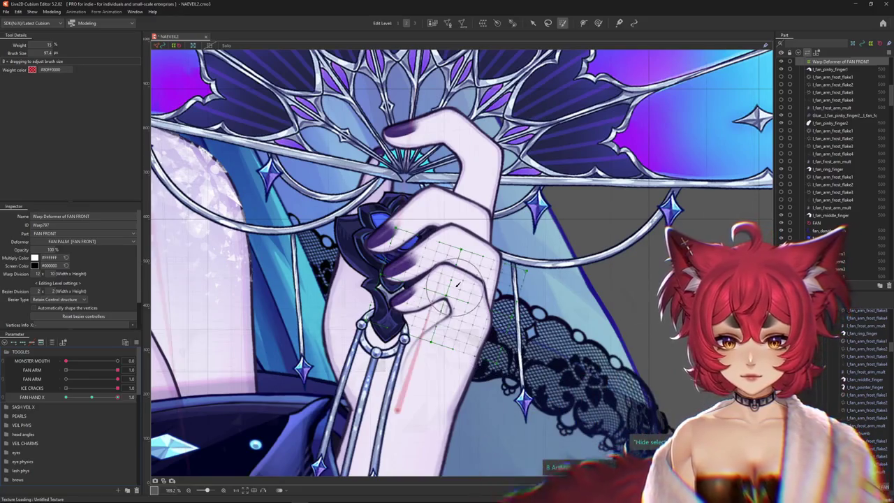
{"action": "left_click", "coordinate": [454, 243]}
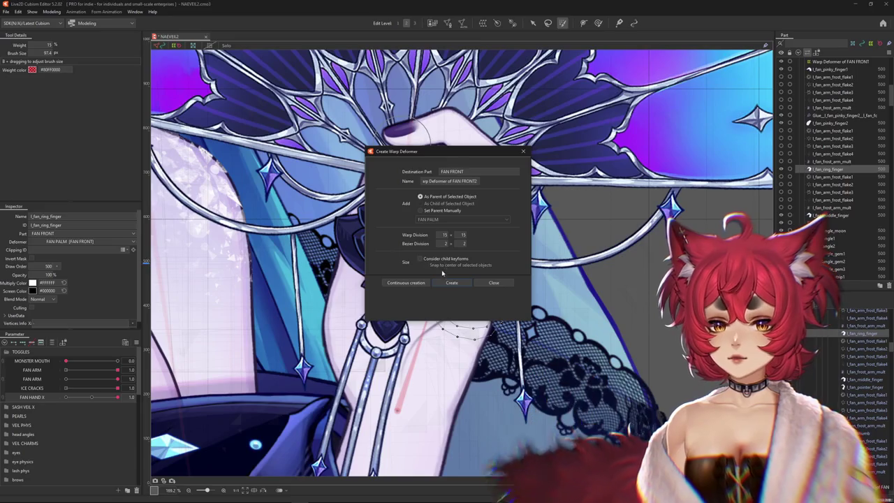
Create warp deformers for the ring finger and the pointer finger, the latter with warp division width 10
{"action": "left_click", "coordinate": [453, 282]}
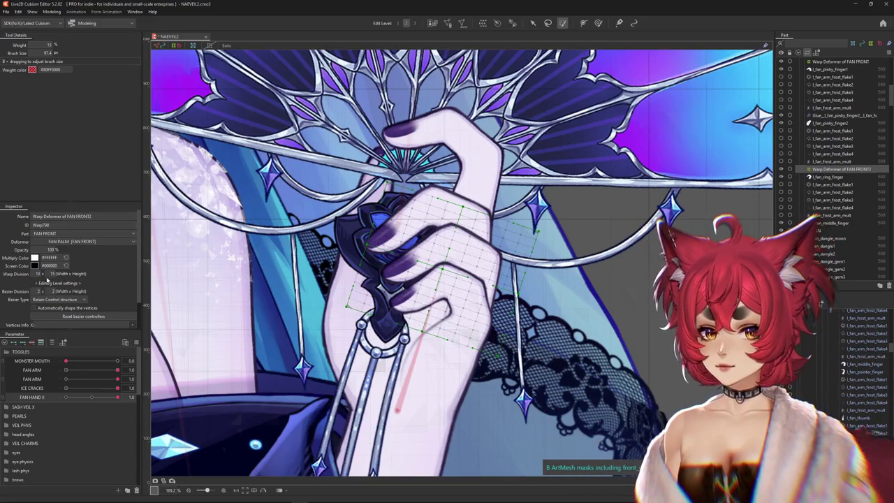
{"action": "left_click", "coordinate": [51, 273]}
{"action": "type", "text": "10"}
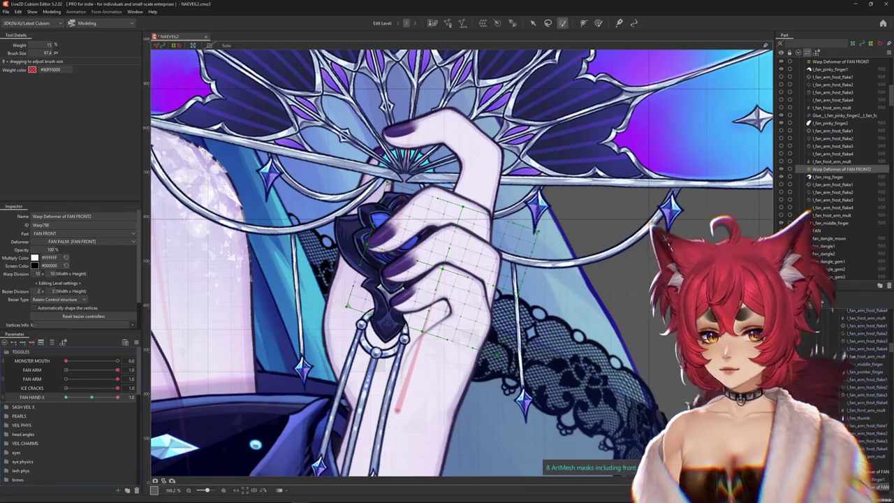
{"action": "left_click", "coordinate": [844, 371]}
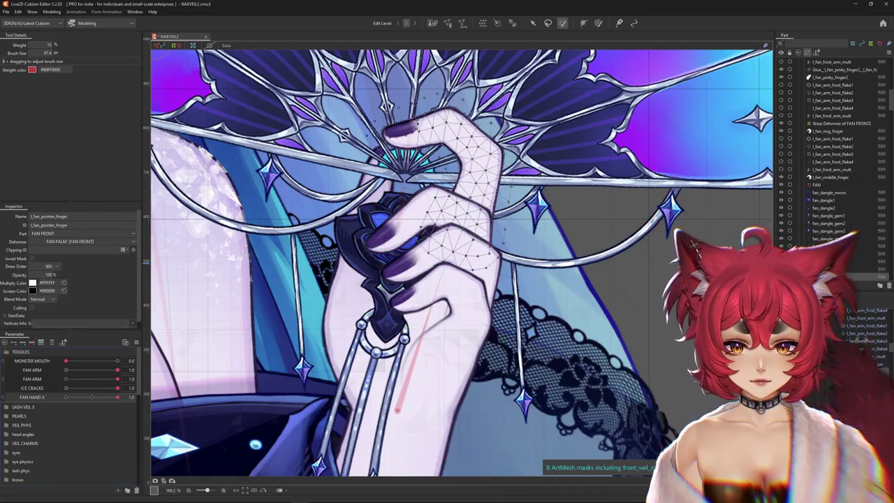
{"action": "left_click", "coordinate": [482, 23]}
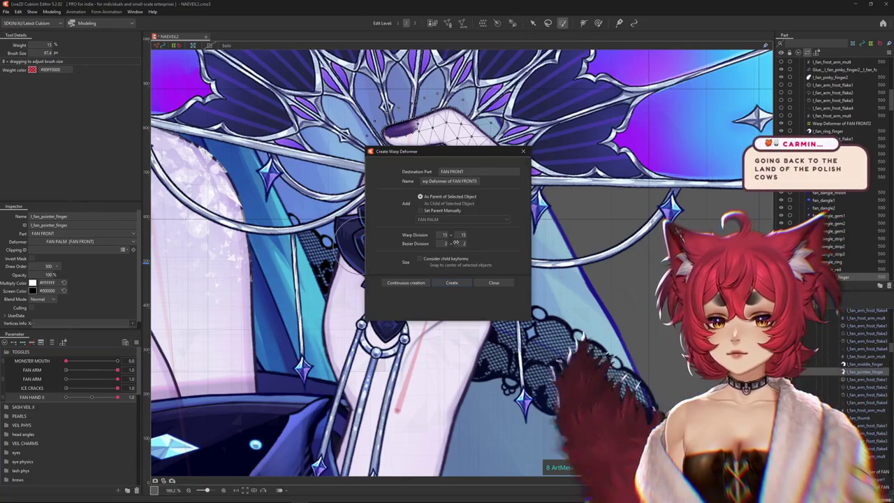
{"action": "mouse_move", "coordinate": [444, 260]}
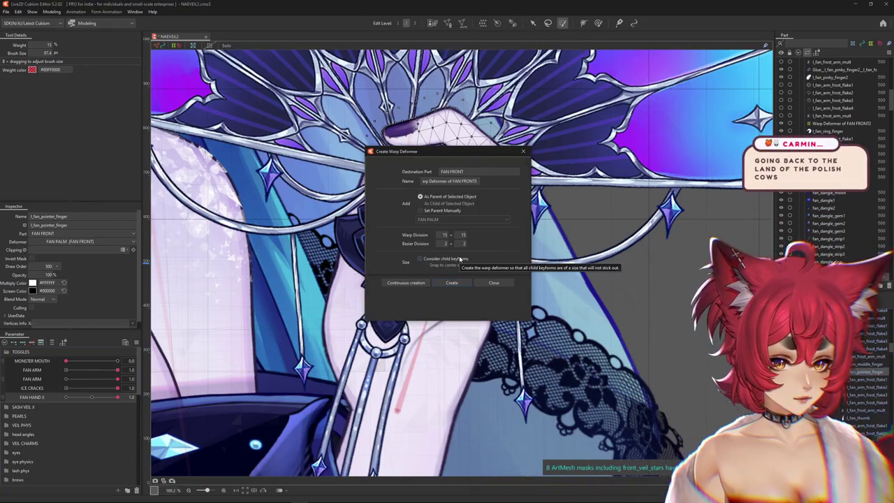
{"action": "double_click", "coordinate": [443, 234]}
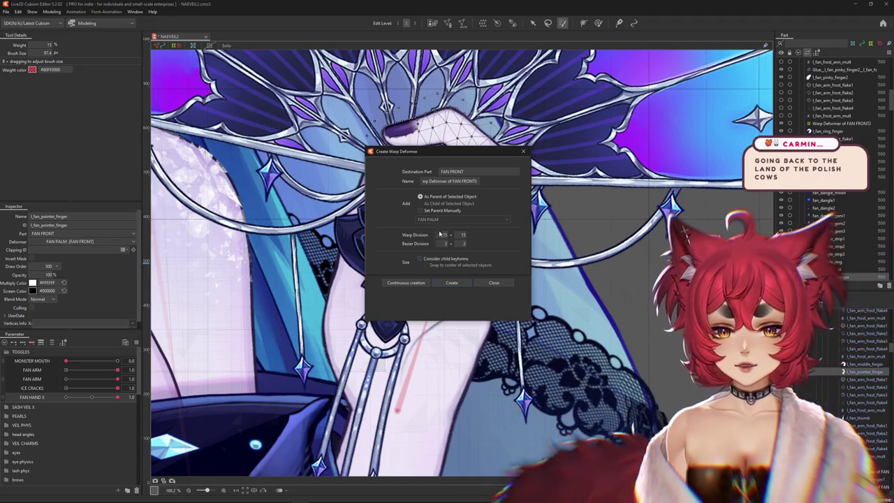
{"action": "type", "text": "1"}
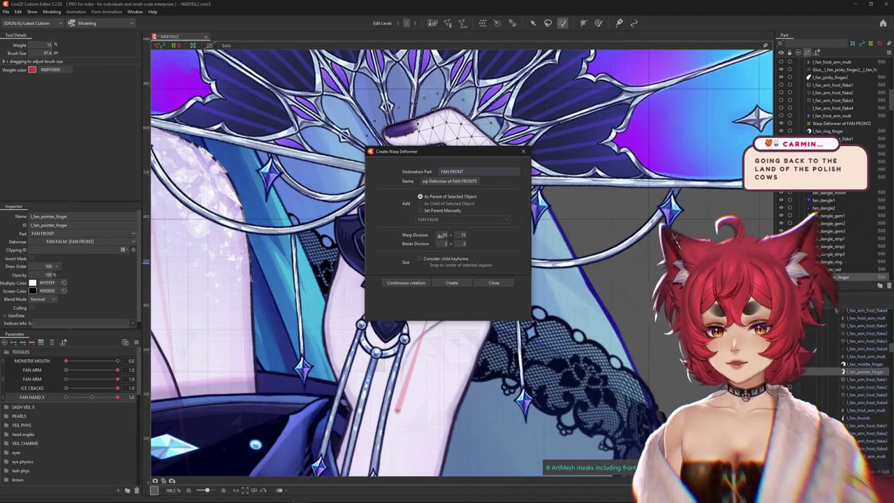
{"action": "left_click", "coordinate": [459, 283]}
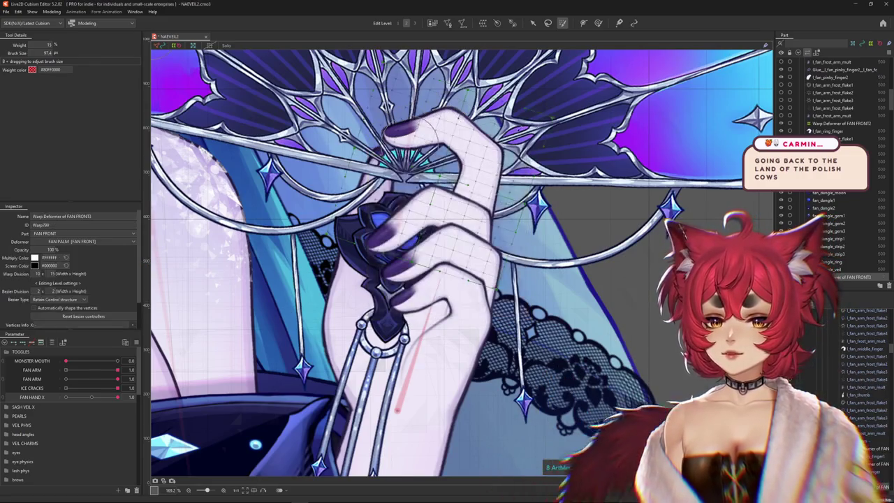
{"action": "scroll", "coordinate": [313, 262], "scroll_direction": "up", "scroll_amount": 1}
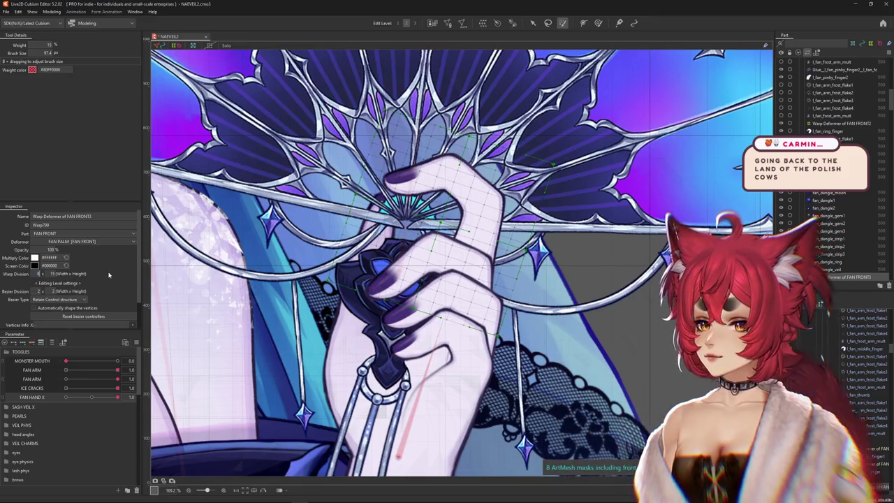
{"action": "left_click", "coordinate": [419, 392]}
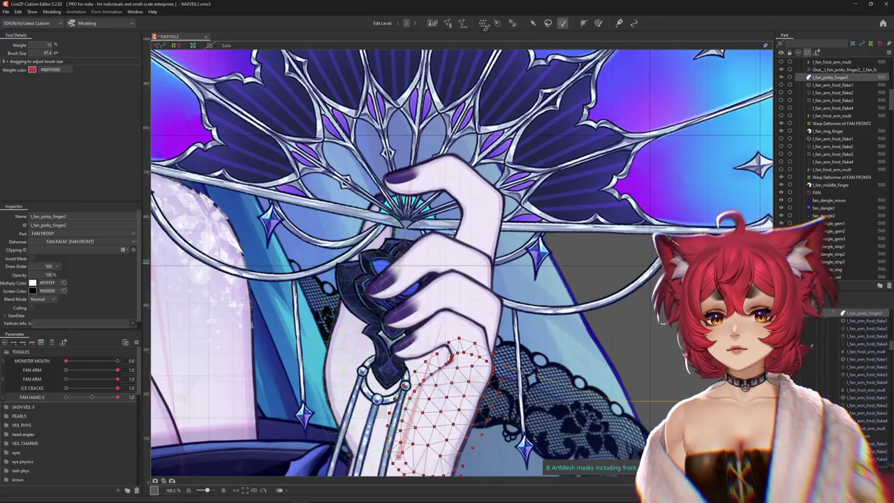
Wrap the thumb in an 8 × 15 warp deformer, then zoom out and pan to show the whole model
{"action": "left_click", "coordinate": [482, 23]}
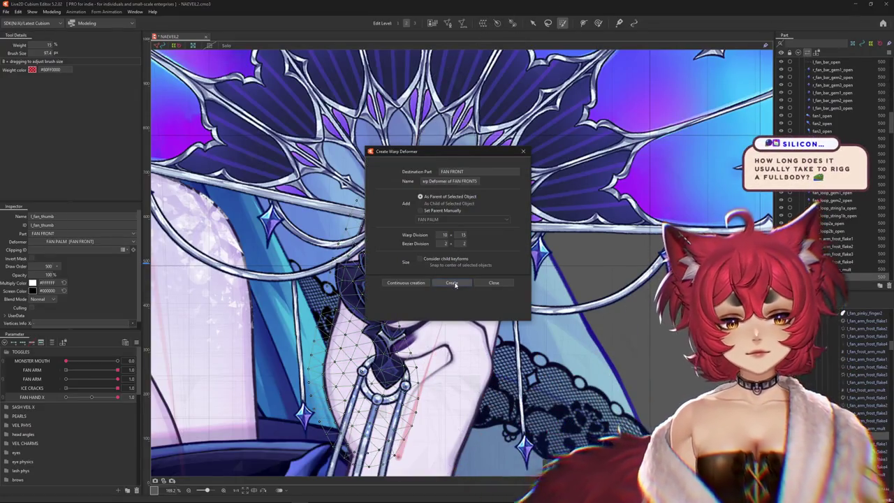
{"action": "left_click", "coordinate": [453, 283]}
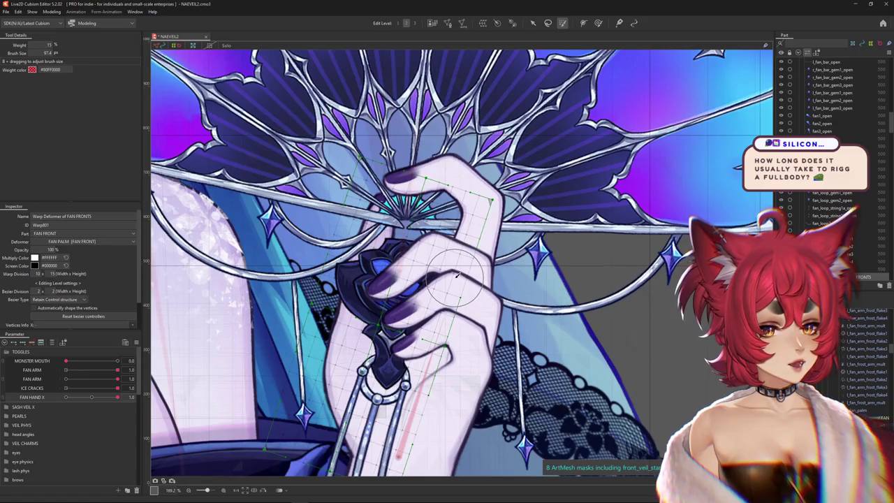
{"action": "scroll", "coordinate": [454, 280], "scroll_direction": "down", "scroll_amount": 3}
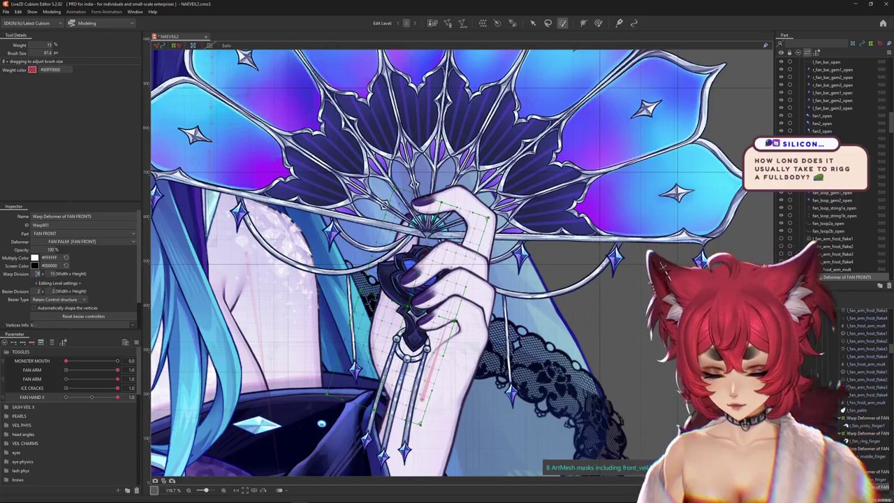
{"action": "scroll", "coordinate": [510, 199], "scroll_direction": "down", "scroll_amount": 10}
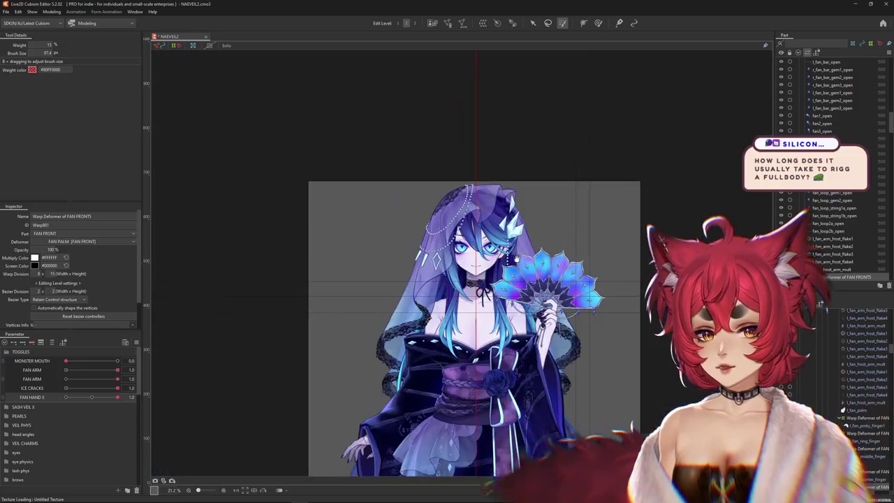
{"action": "mouse_move", "coordinate": [650, 475]}
{"action": "left_mouse_down"}
{"action": "mouse_move", "coordinate": [575, 181]}
{"action": "mouse_move", "coordinate": [607, 302]}
{"action": "left_mouse_up"}
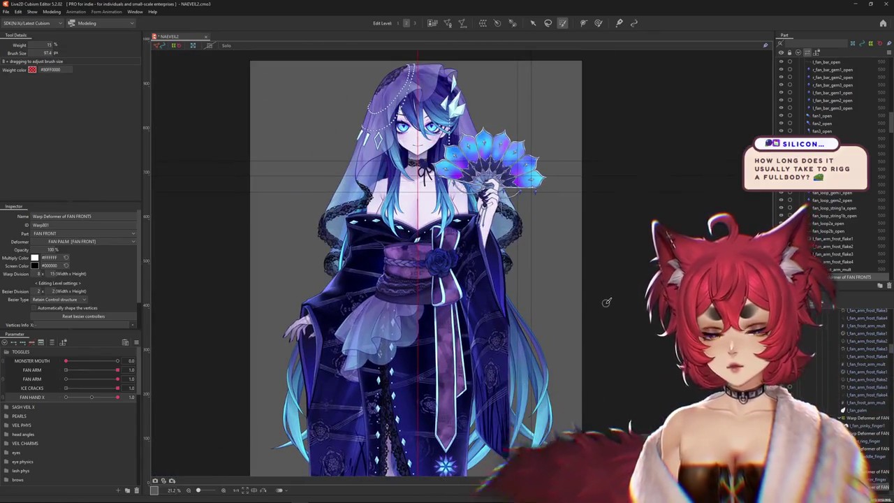
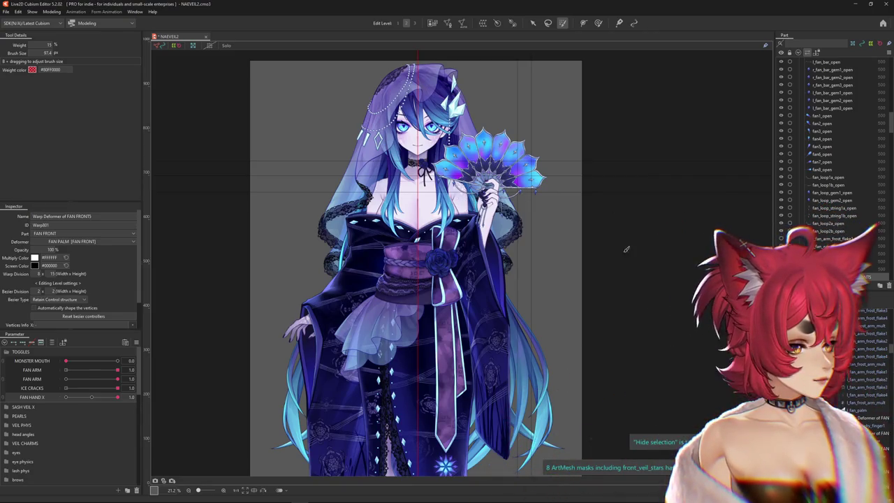
Zoom in and centre the view on the fan hand, setting FAN HAND X to 0.0
{"action": "scroll", "coordinate": [517, 189], "scroll_direction": "up", "scroll_amount": 2}
{"action": "scroll", "coordinate": [531, 168], "scroll_direction": "up", "scroll_amount": 1}
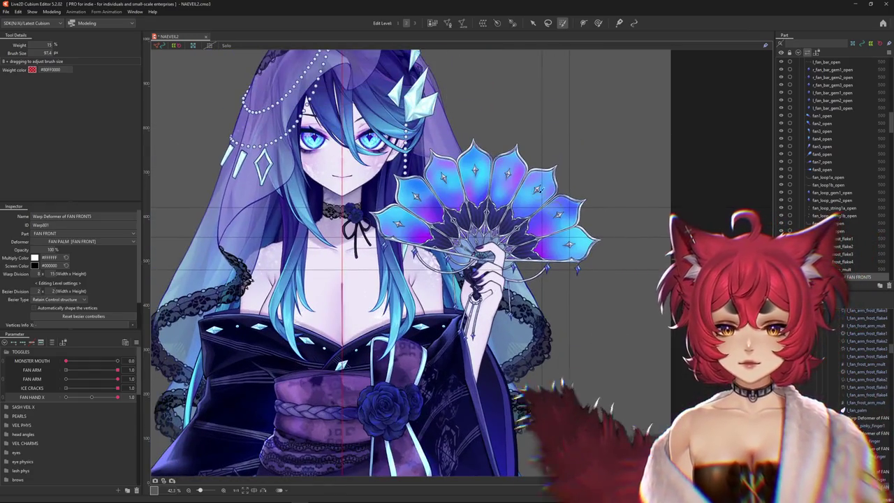
{"action": "scroll", "coordinate": [549, 150], "scroll_direction": "up", "scroll_amount": 1}
{"action": "left_click_drag", "start_coordinate": [548, 150], "coordinate": [605, 218]}
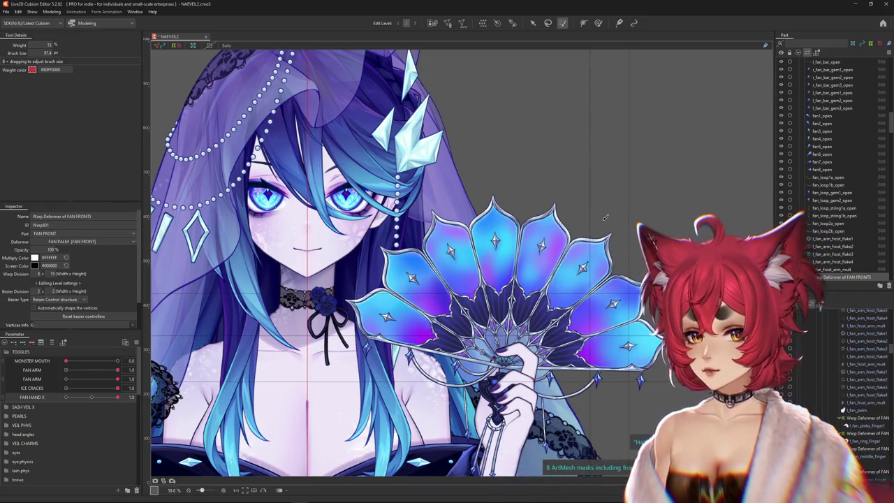
{"action": "left_click", "coordinate": [93, 396]}
{"action": "left_click", "coordinate": [91, 398]}
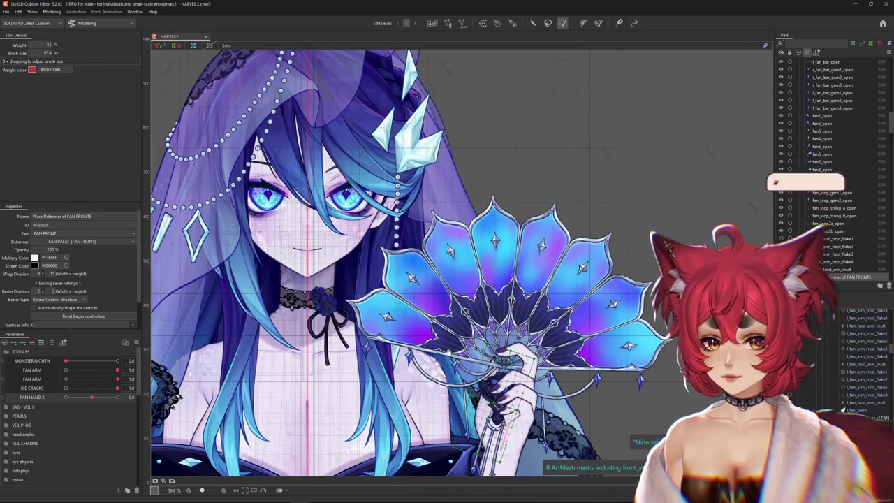
Select the hand's Warp Deformer of FAN FRONT and switch to a resized Deform Brush
{"action": "left_click_drag", "start_coordinate": [461, 263], "coordinate": [418, 247]}
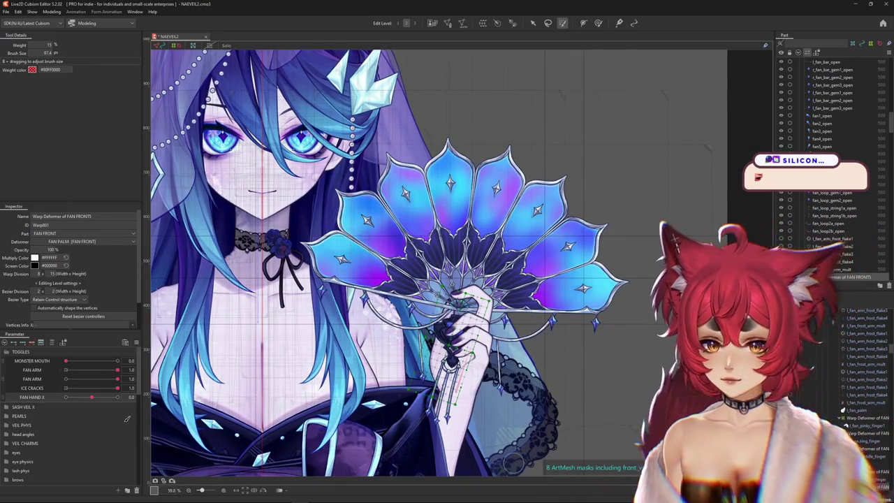
{"action": "mouse_move", "coordinate": [91, 397]}
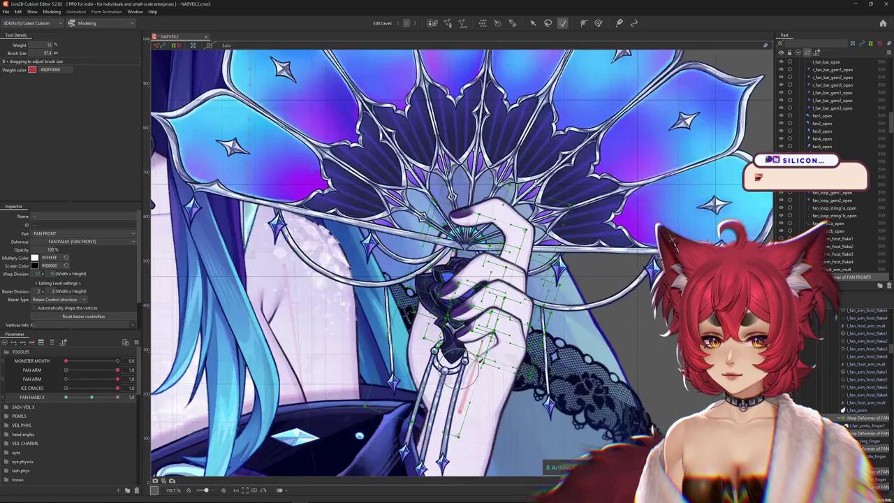
{"action": "scroll", "coordinate": [458, 321], "scroll_direction": "up", "scroll_amount": 3}
{"action": "left_click", "coordinate": [482, 342]}
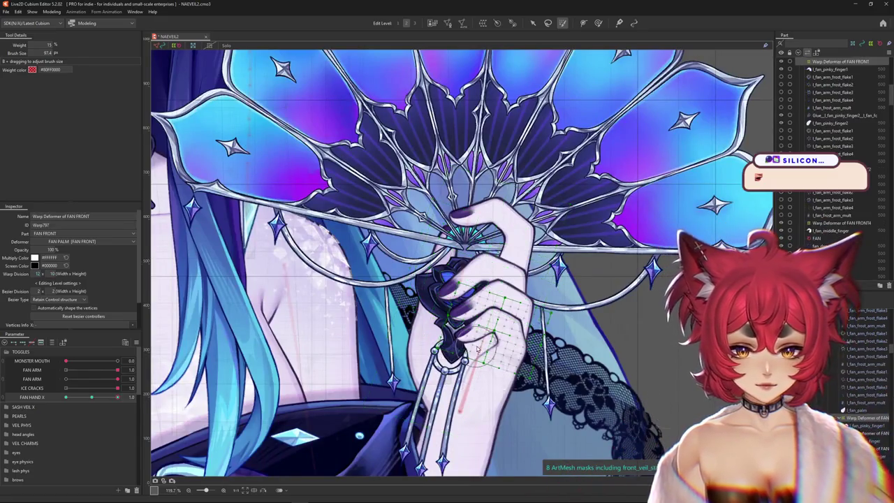
{"action": "scroll", "coordinate": [483, 346], "scroll_direction": "up", "scroll_amount": 2}
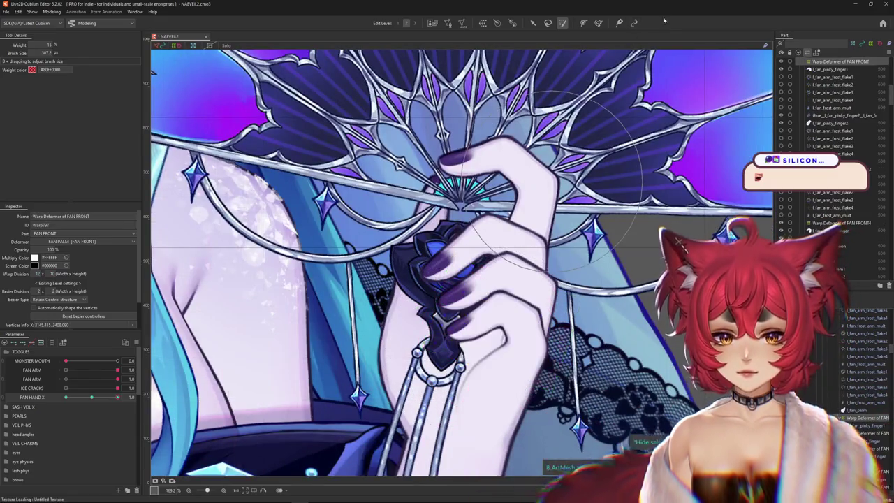
{"action": "key", "text": "b"}
{"action": "left_click_drag", "start_coordinate": [455, 354], "coordinate": [514, 321]}
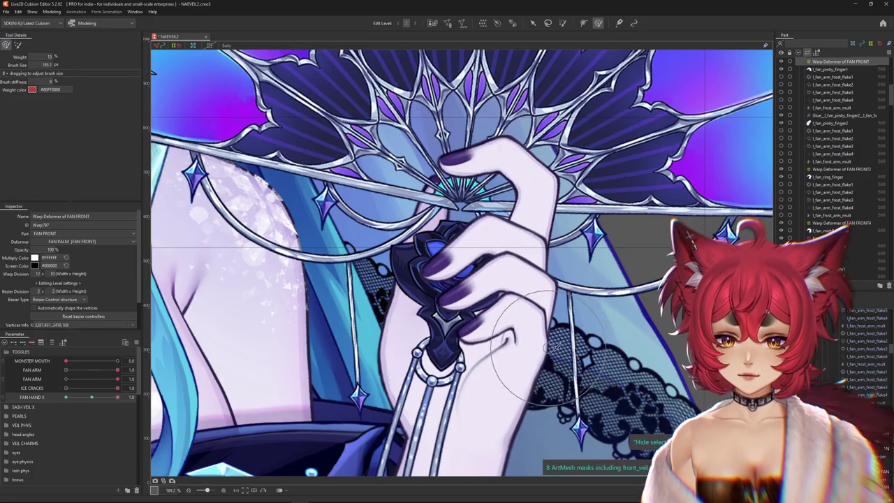
Shrink the brush to about 152 and set FAN HAND X to 1.0
{"action": "left_click_drag", "start_coordinate": [551, 346], "coordinate": [481, 361]}
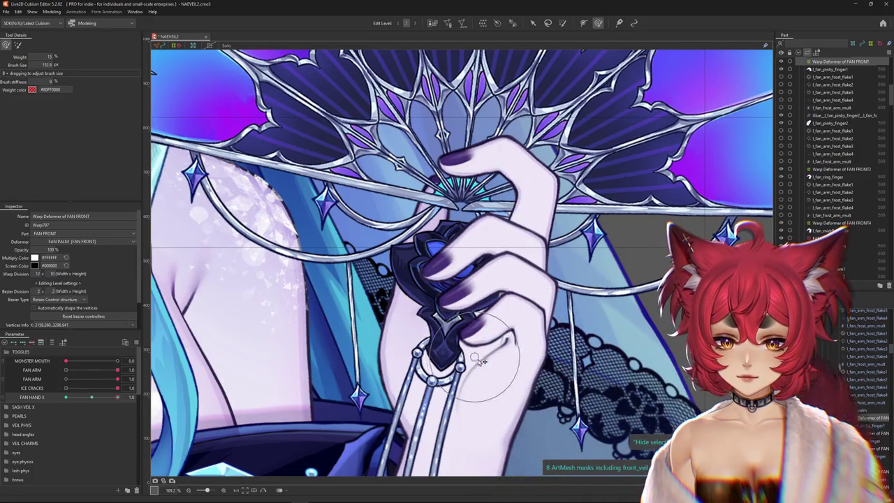
{"action": "left_click", "coordinate": [92, 397]}
{"action": "left_click", "coordinate": [117, 397]}
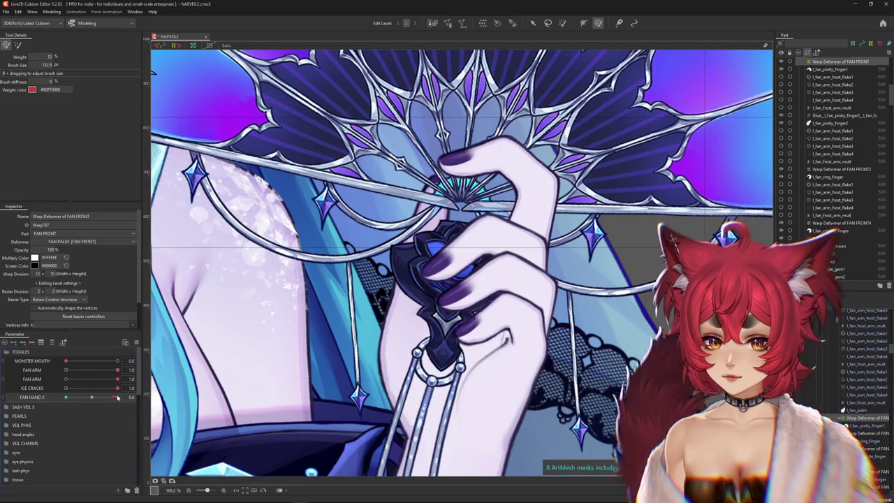
Wrap the l_fan_pinky_finger2 mesh in a new warp deformer, entering 5 as a division value
{"action": "right_click", "coordinate": [510, 344]}
{"action": "left_click", "coordinate": [529, 375]}
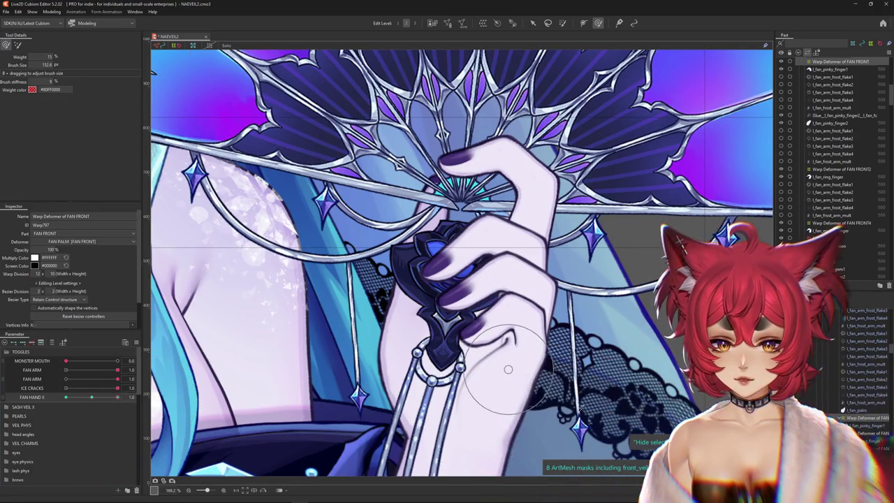
{"action": "left_click", "coordinate": [483, 23]}
{"action": "double_click", "coordinate": [461, 235]}
{"action": "type", "text": "5"}
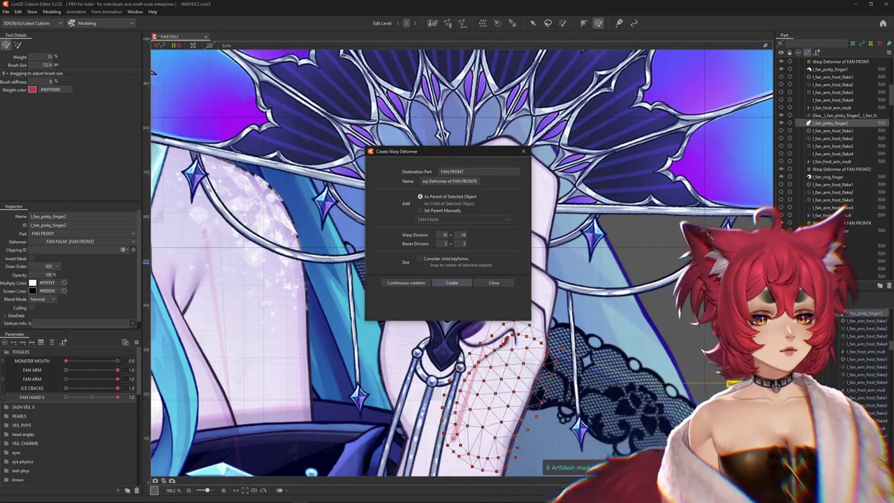
{"action": "left_click", "coordinate": [453, 283]}
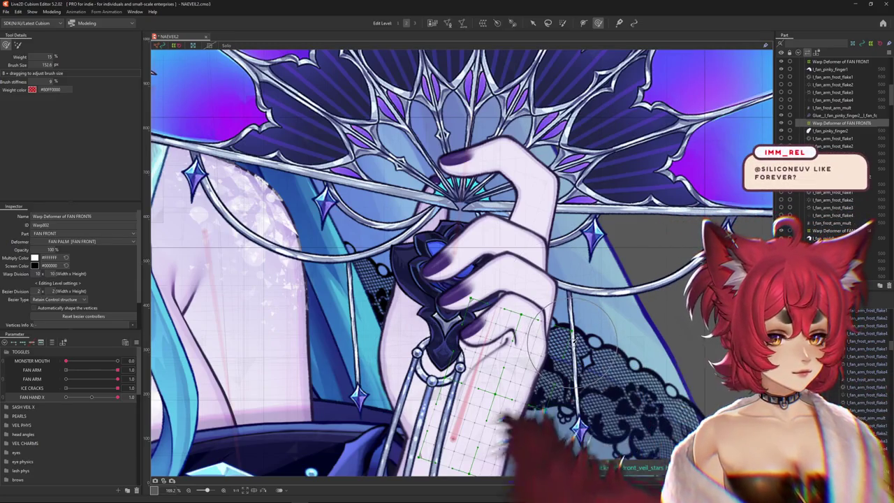
Fit the whole model into view and shift it lower to check the new deformer
{"action": "scroll", "coordinate": [559, 342], "scroll_direction": "down", "scroll_amount": 2}
{"action": "scroll", "coordinate": [420, 314], "scroll_direction": "up", "scroll_amount": 2}
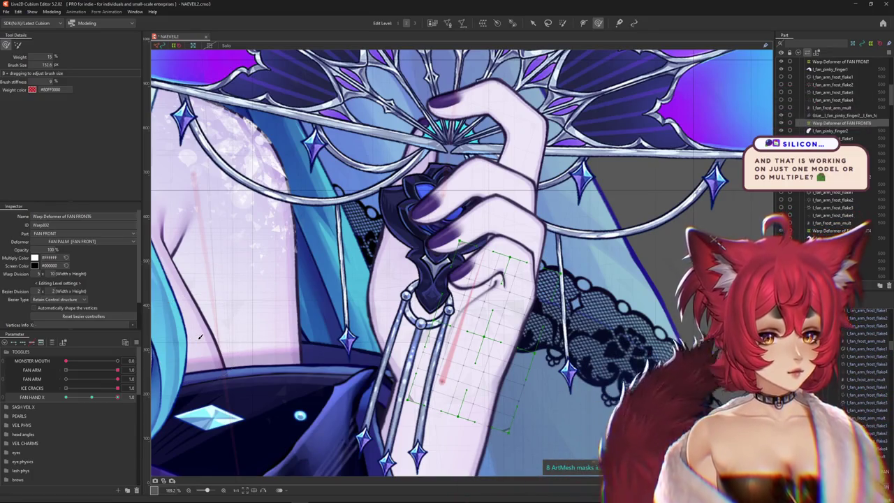
{"action": "key", "text": "ctrl+0"}
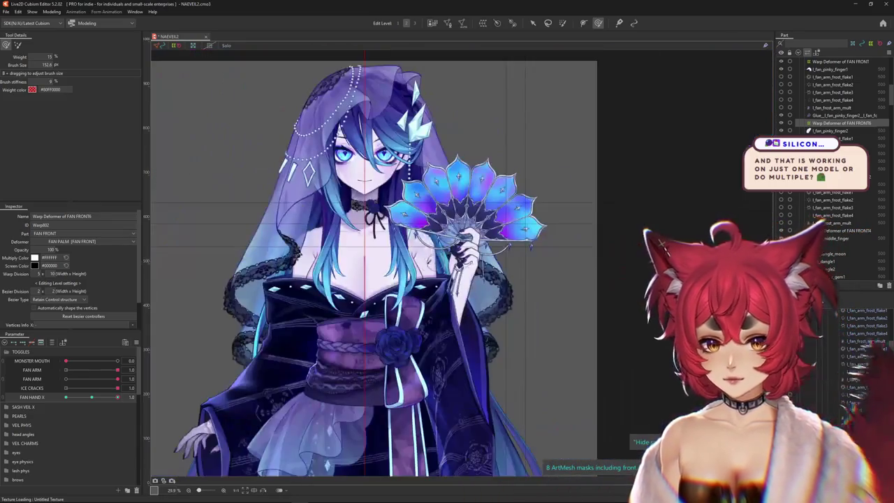
{"action": "scroll", "coordinate": [355, 172], "scroll_direction": "up", "scroll_amount": 3}
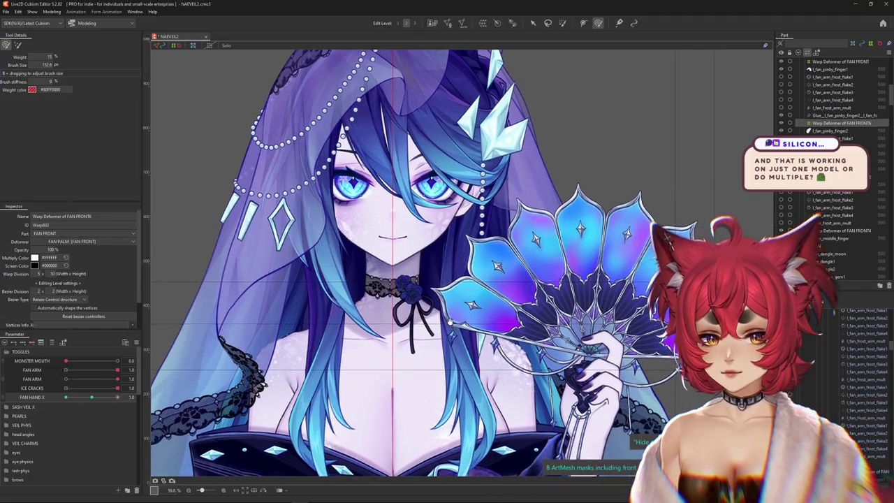
{"action": "scroll", "coordinate": [529, 409], "scroll_direction": "down", "scroll_amount": 1}
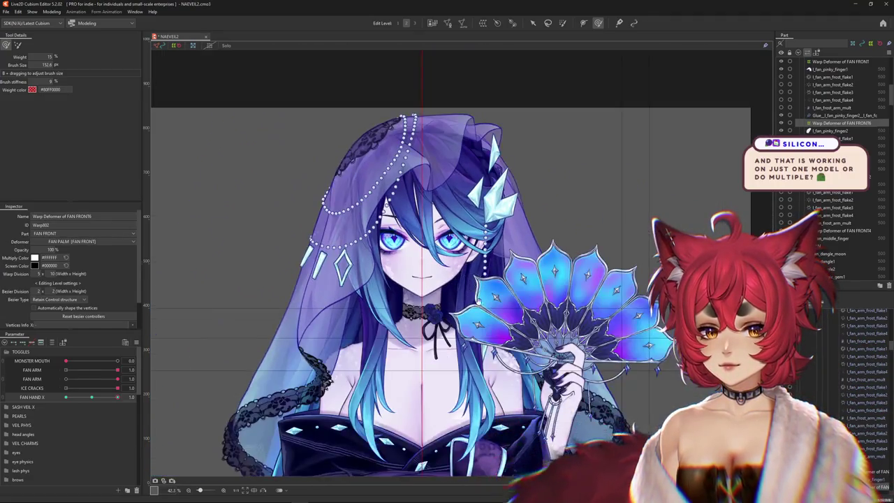
{"action": "scroll", "coordinate": [528, 409], "scroll_direction": "down", "scroll_amount": 2}
{"action": "scroll", "coordinate": [529, 409], "scroll_direction": "down", "scroll_amount": 2}
{"action": "scroll", "coordinate": [529, 409], "scroll_direction": "down", "scroll_amount": 3}
{"action": "scroll", "coordinate": [457, 365], "scroll_direction": "down", "scroll_amount": 2}
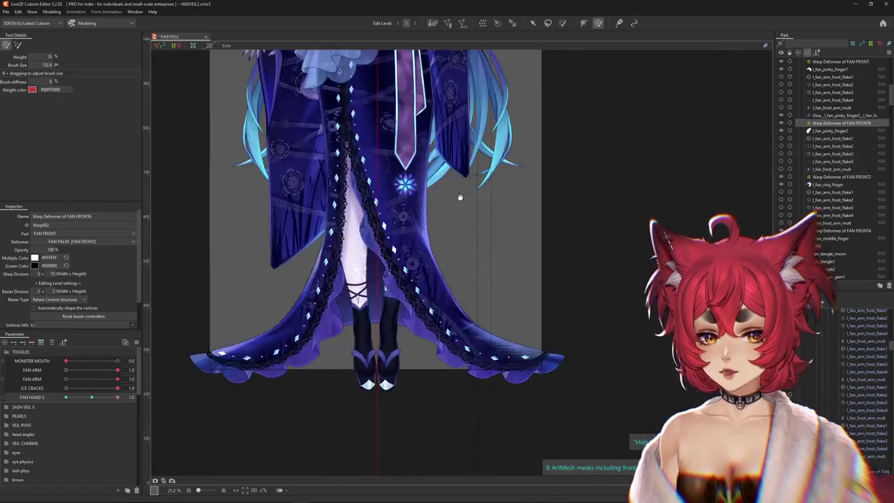
{"action": "scroll", "coordinate": [457, 280], "scroll_direction": "up", "scroll_amount": 3}
{"action": "scroll", "coordinate": [550, 291], "scroll_direction": "up", "scroll_amount": 2}
{"action": "left_click_drag", "start_coordinate": [549, 291], "coordinate": [552, 332]}
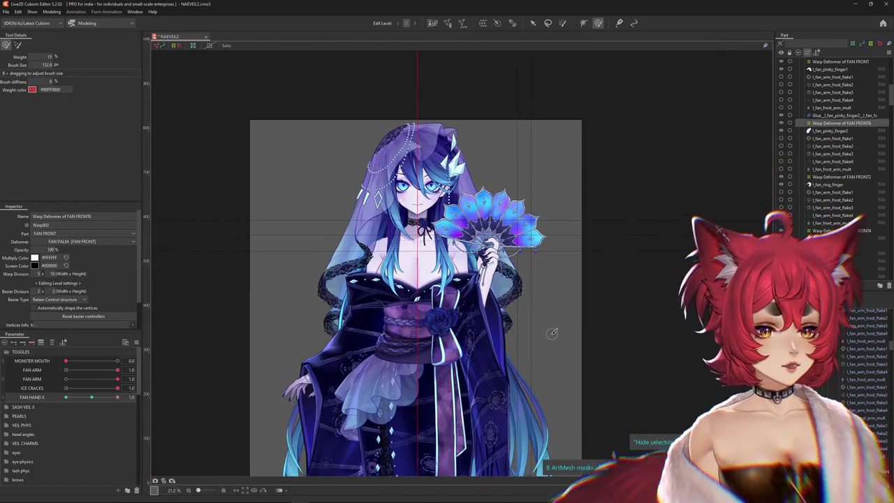
Zoom back in on the fan hand
{"action": "scroll", "coordinate": [554, 331], "scroll_direction": "up", "scroll_amount": 3}
{"action": "scroll", "coordinate": [554, 331], "scroll_direction": "up", "scroll_amount": 2}
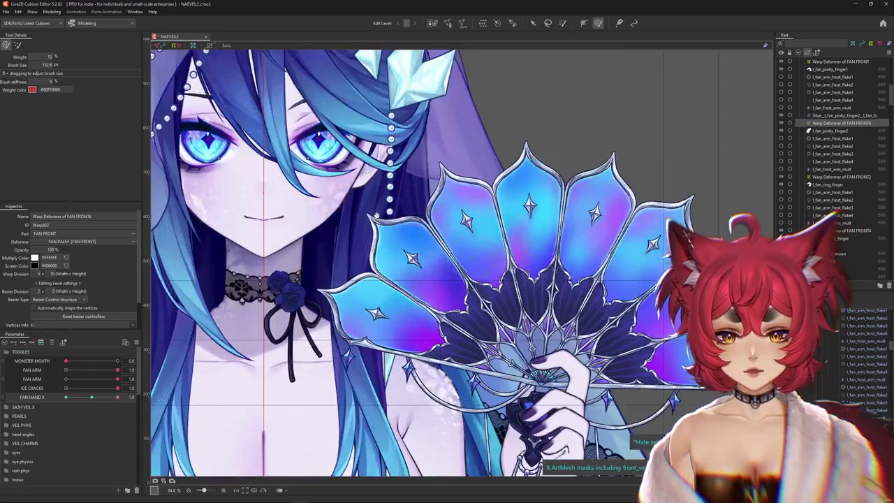
{"action": "scroll", "coordinate": [431, 239], "scroll_direction": "down", "scroll_amount": 3}
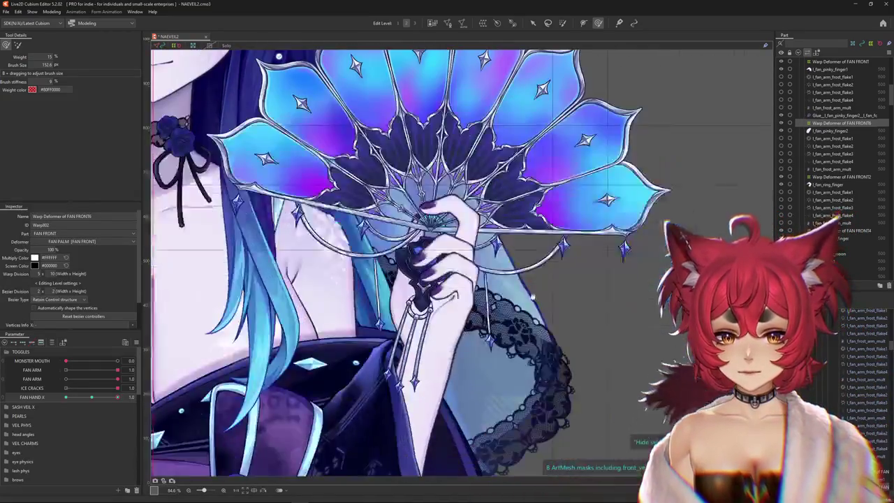
{"action": "scroll", "coordinate": [419, 244], "scroll_direction": "up", "scroll_amount": 3}
{"action": "scroll", "coordinate": [364, 255], "scroll_direction": "down", "scroll_amount": 2}
{"action": "scroll", "coordinate": [364, 256], "scroll_direction": "down", "scroll_amount": 2}
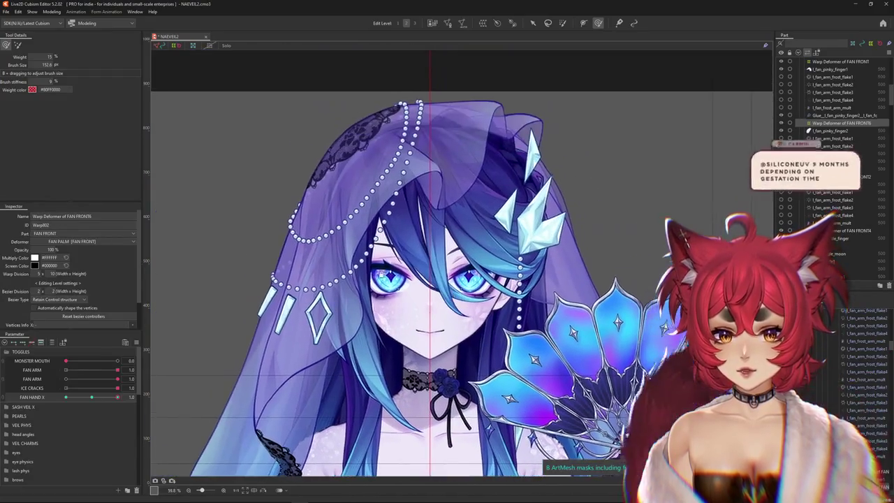
{"action": "scroll", "coordinate": [526, 285], "scroll_direction": "up", "scroll_amount": 3}
{"action": "scroll", "coordinate": [489, 280], "scroll_direction": "up", "scroll_amount": 2}
{"action": "scroll", "coordinate": [489, 280], "scroll_direction": "up", "scroll_amount": 1}
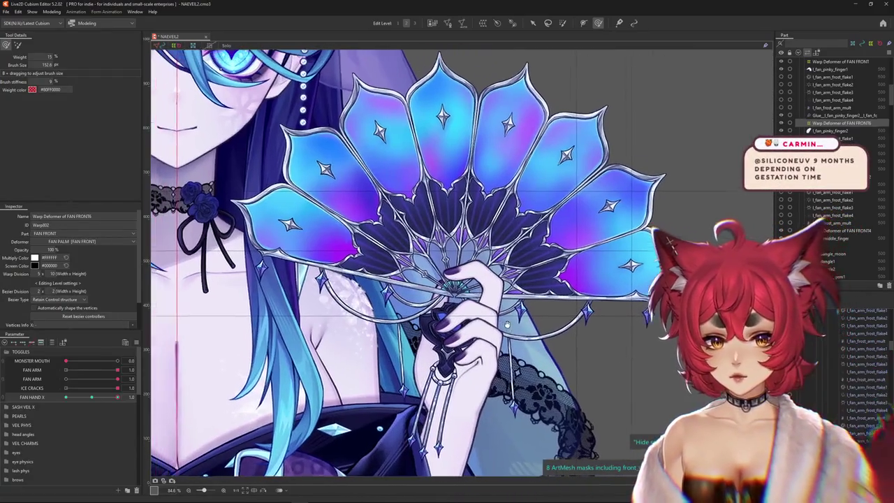
{"action": "scroll", "coordinate": [447, 335], "scroll_direction": "up", "scroll_amount": 2}
{"action": "scroll", "coordinate": [447, 336], "scroll_direction": "up", "scroll_amount": 2}
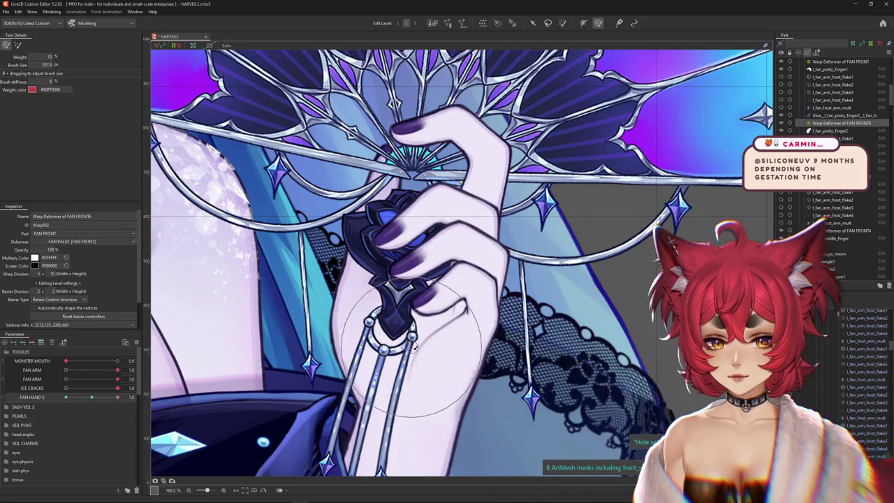
Resize the deform brush to about 200 and push the finger mesh into a curl
{"action": "left_click_drag", "start_coordinate": [388, 346], "coordinate": [370, 346]}
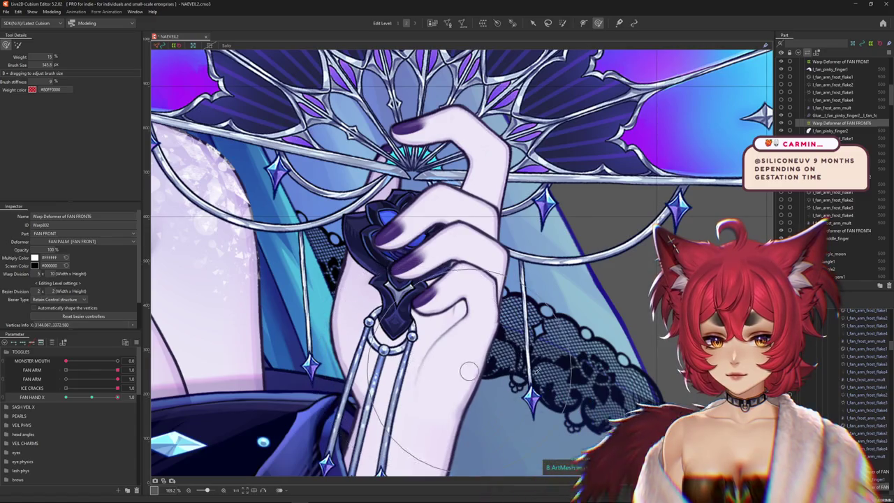
{"action": "left_click_drag", "start_coordinate": [537, 340], "coordinate": [561, 326]}
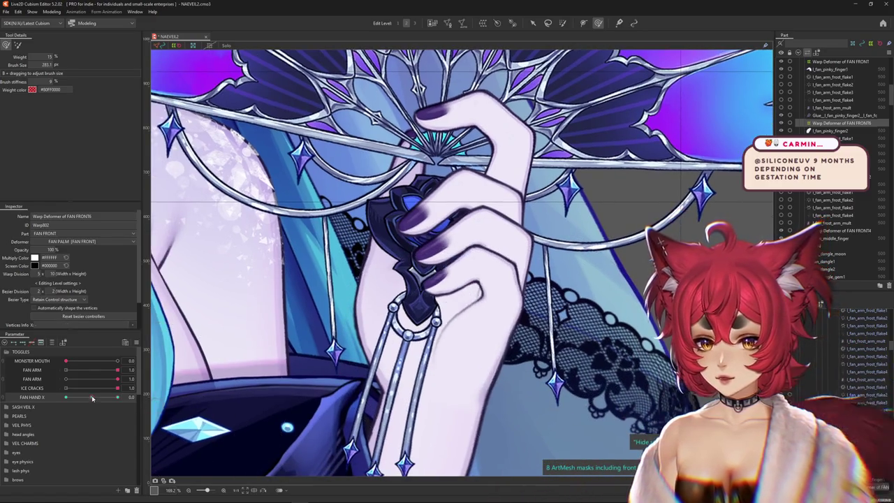
{"action": "left_click_drag", "start_coordinate": [542, 374], "coordinate": [534, 374]}
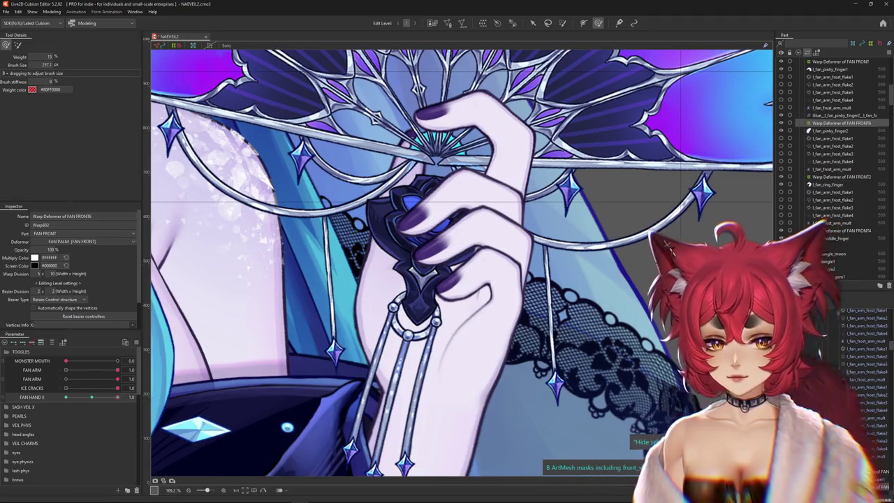
{"action": "left_click_drag", "start_coordinate": [500, 345], "coordinate": [515, 342]}
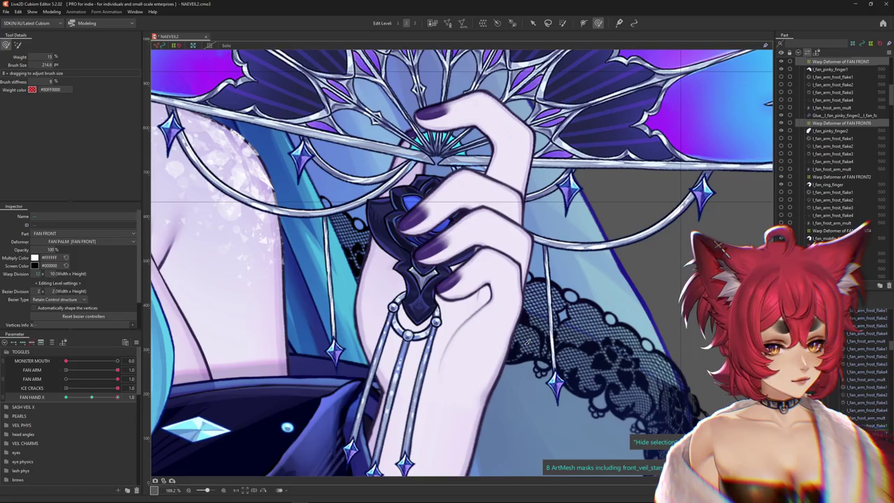
{"action": "left_click_drag", "start_coordinate": [544, 345], "coordinate": [545, 305]}
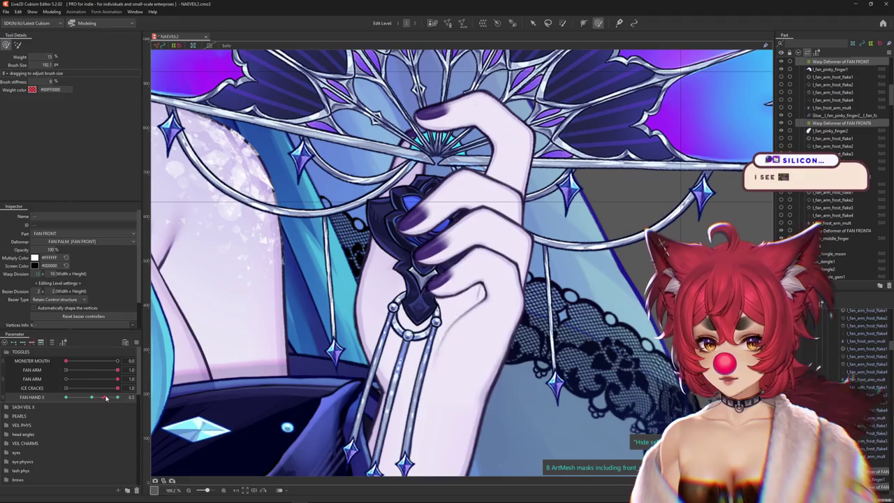
{"action": "left_click_drag", "start_coordinate": [538, 311], "coordinate": [533, 300]}
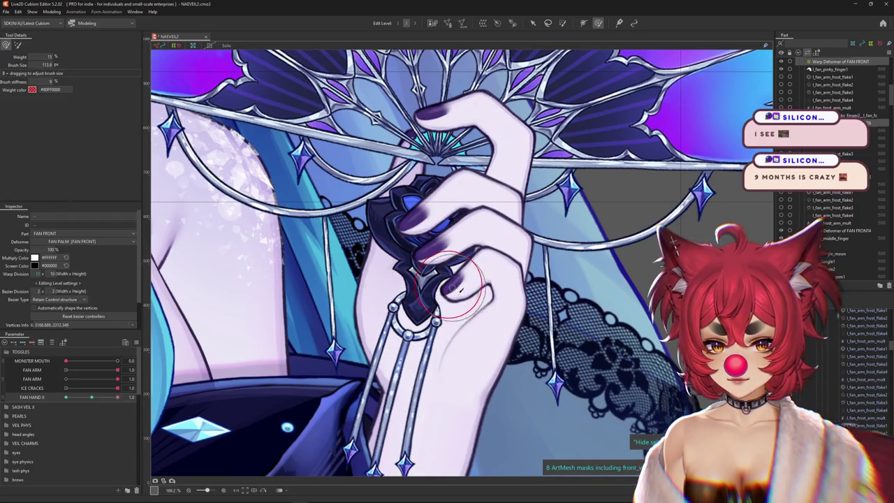
{"action": "mouse_move", "coordinate": [458, 288]}
{"action": "left_mouse_down"}
{"action": "mouse_move", "coordinate": [517, 297]}
{"action": "mouse_move", "coordinate": [488, 242]}
{"action": "mouse_move", "coordinate": [492, 253]}
{"action": "left_mouse_up"}
{"action": "left_click_drag", "start_coordinate": [453, 278], "coordinate": [495, 255]}
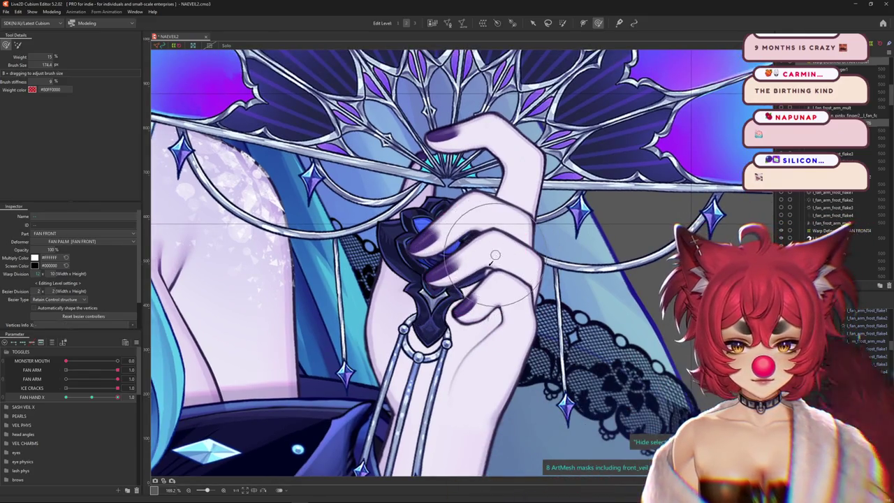
{"action": "left_click_drag", "start_coordinate": [484, 325], "coordinate": [513, 319]}
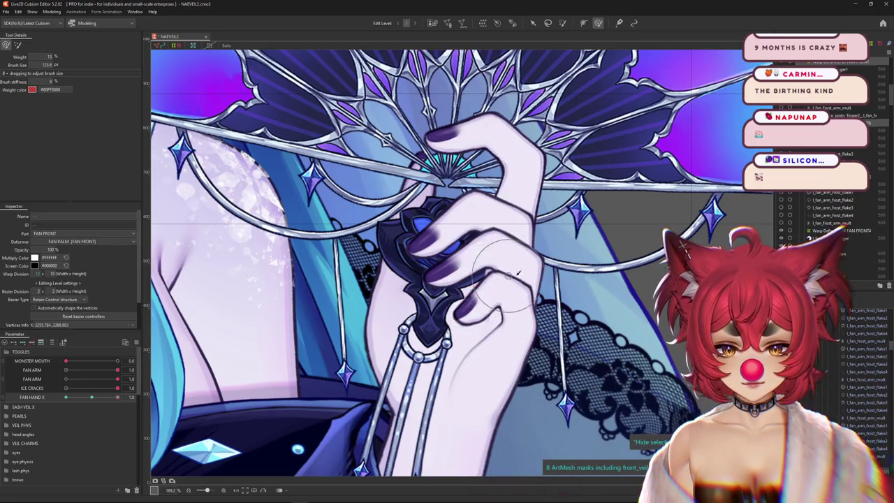
Inspect the hand mesh grid, then set FAN HAND X to 1.0 to close the hand
{"action": "left_click", "coordinate": [494, 302]}
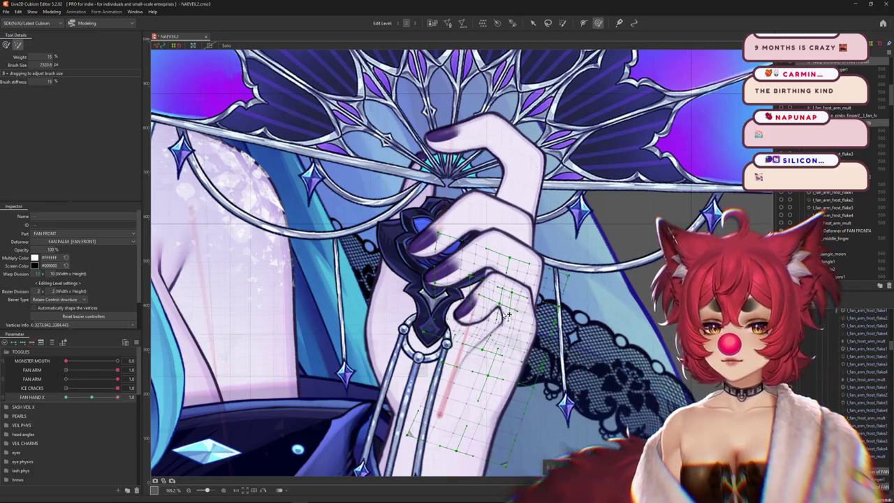
{"action": "key", "text": "Escape"}
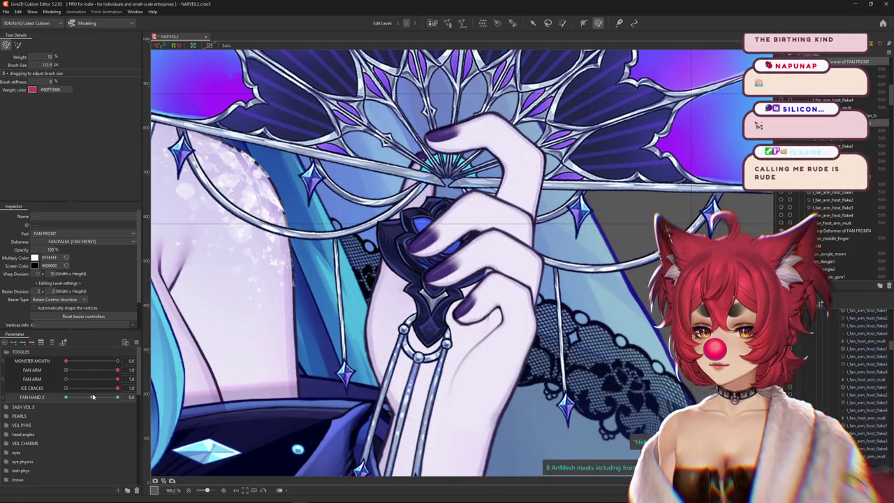
{"action": "left_click_drag", "start_coordinate": [454, 299], "coordinate": [488, 298]}
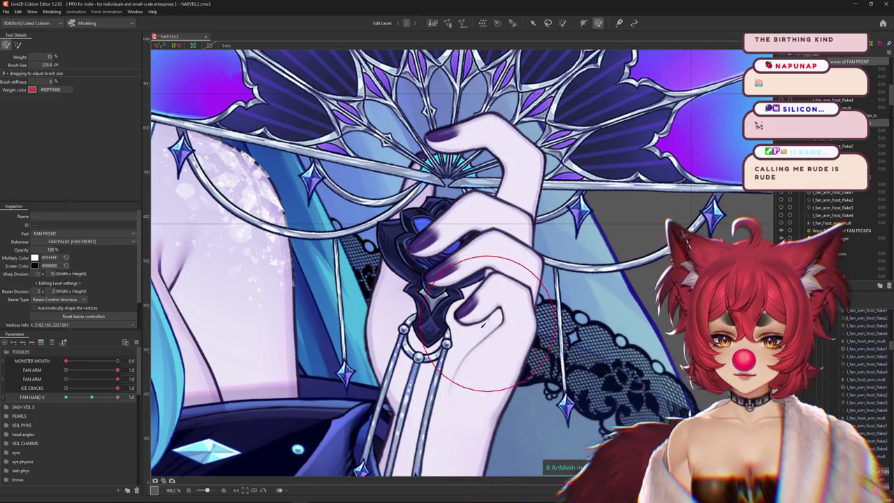
{"action": "left_click", "coordinate": [92, 397]}
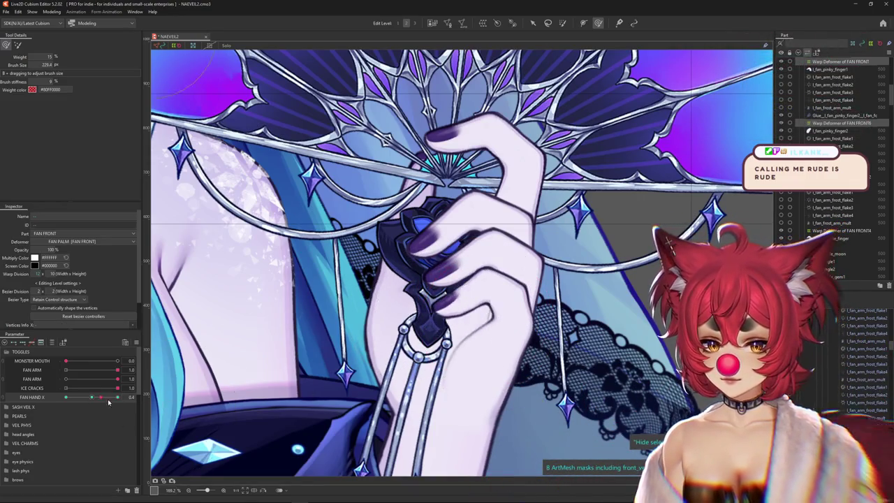
{"action": "left_click_drag", "start_coordinate": [101, 402], "coordinate": [117, 397]}
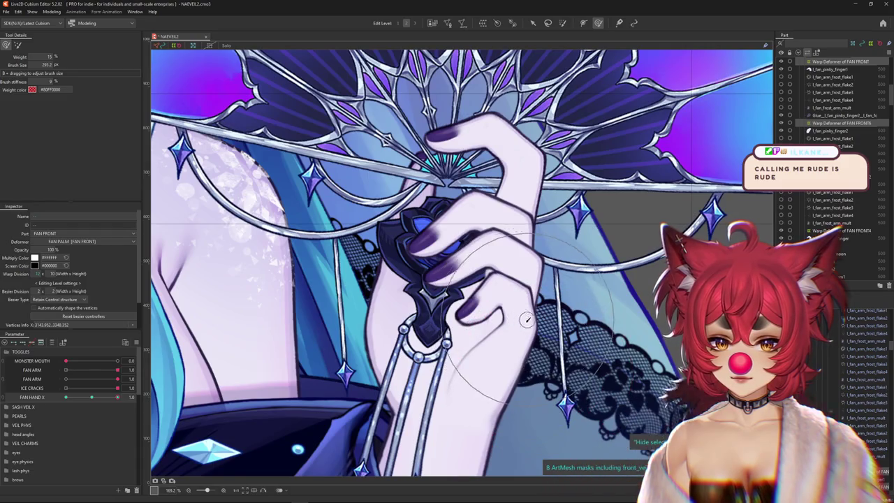
At FAN HAND X 1.0, pull the fingers and fan stick downward into a curl
{"action": "mouse_move", "coordinate": [529, 294]}
{"action": "left_mouse_down"}
{"action": "mouse_move", "coordinate": [450, 308]}
{"action": "mouse_move", "coordinate": [506, 271]}
{"action": "left_mouse_up"}
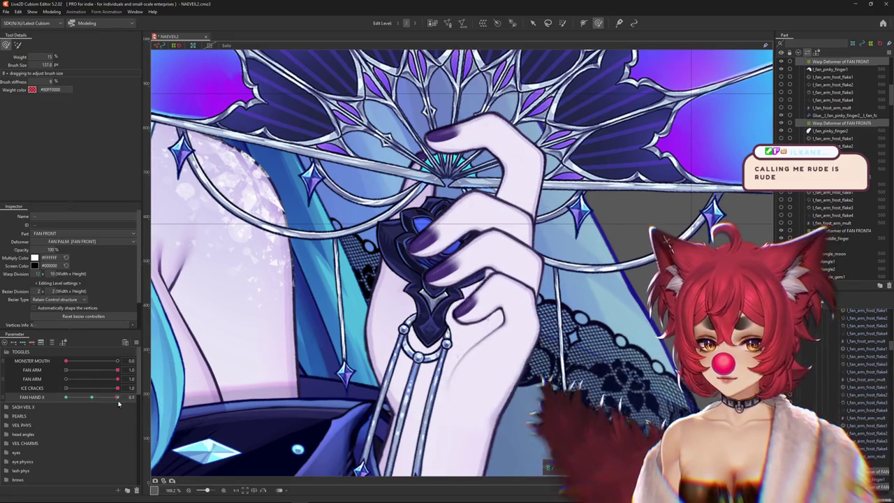
{"action": "mouse_move", "coordinate": [436, 307]}
{"action": "left_mouse_down"}
{"action": "mouse_move", "coordinate": [533, 254]}
{"action": "mouse_move", "coordinate": [464, 258]}
{"action": "left_mouse_up"}
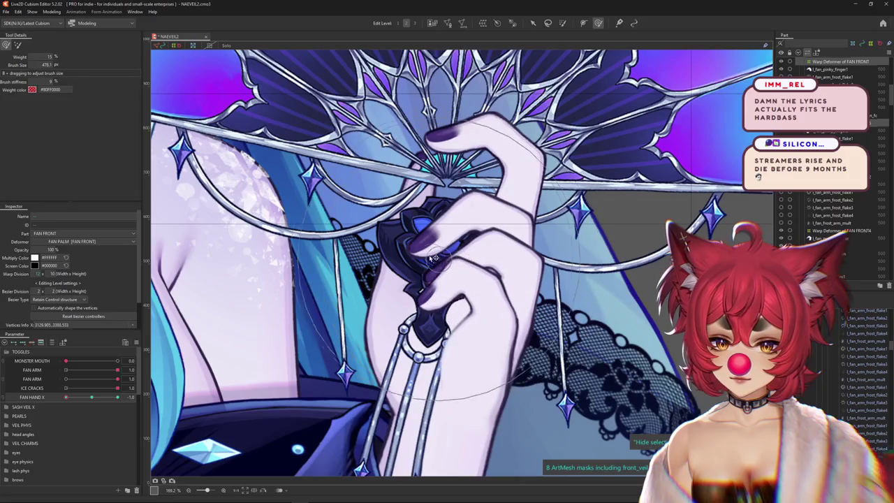
{"action": "mouse_move", "coordinate": [464, 258]}
{"action": "left_mouse_down"}
{"action": "mouse_move", "coordinate": [425, 417]}
{"action": "mouse_move", "coordinate": [427, 342]}
{"action": "left_mouse_up"}
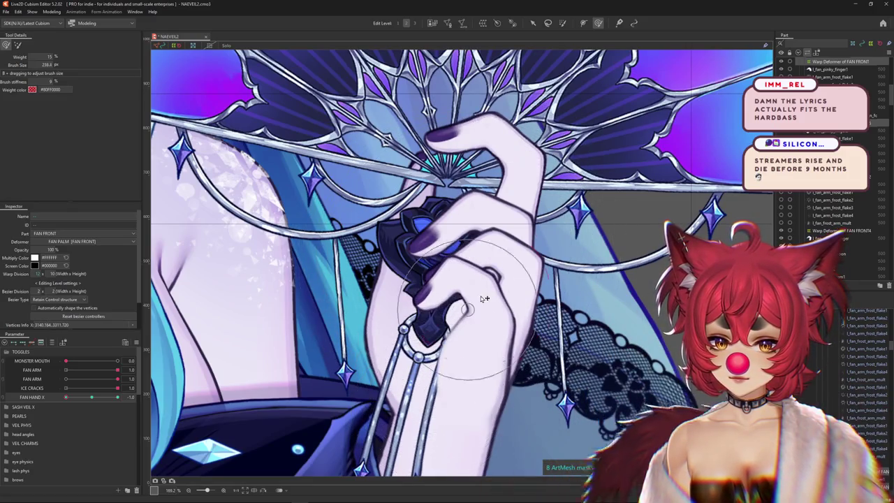
{"action": "mouse_move", "coordinate": [506, 301]}
{"action": "left_mouse_down"}
{"action": "mouse_move", "coordinate": [510, 232]}
{"action": "mouse_move", "coordinate": [451, 241]}
{"action": "left_mouse_up"}
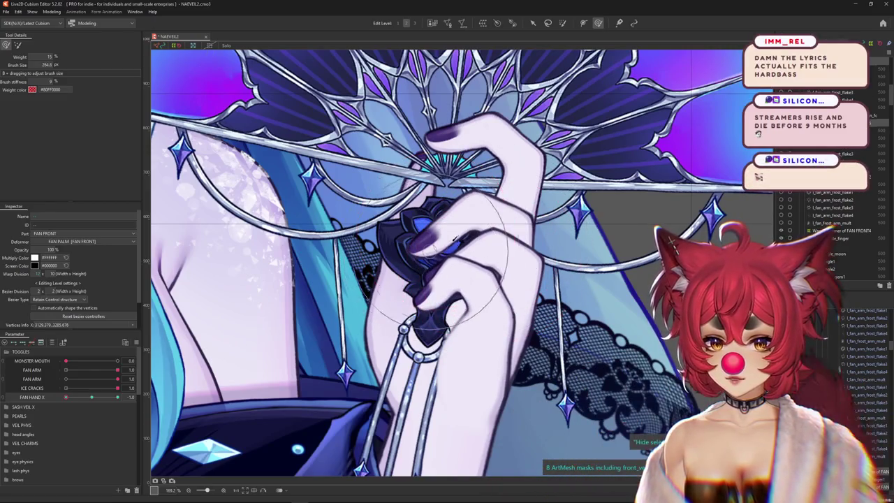
{"action": "left_click_drag", "start_coordinate": [477, 324], "coordinate": [449, 310]}
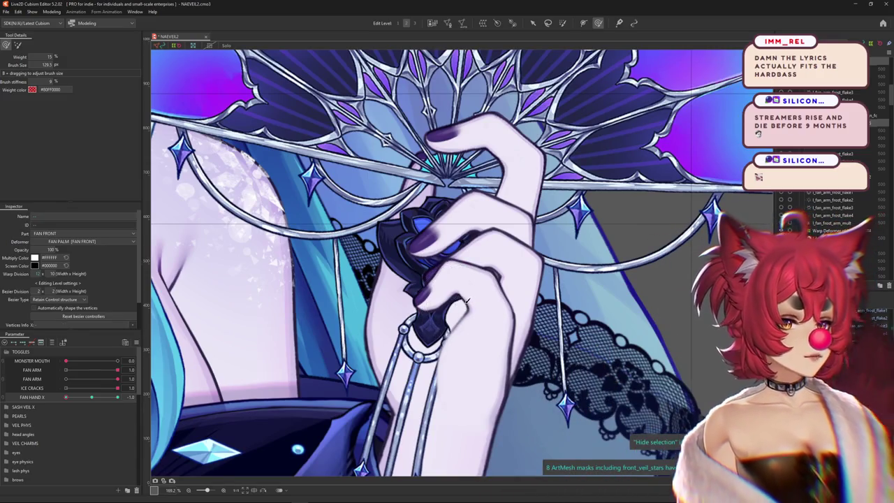
{"action": "key", "text": "ctrl+h"}
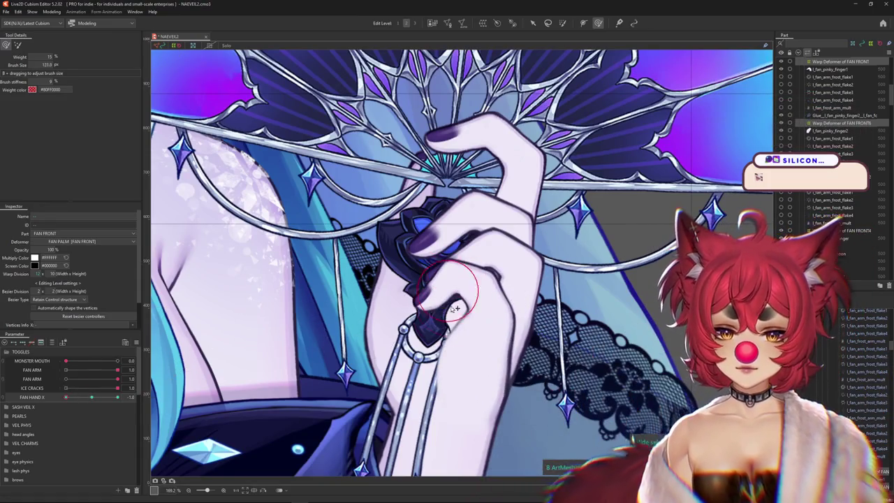
Hide the selection display and scrub FAN HAND X between 0.0 and 1.0 to check the curl
{"action": "left_click_drag", "start_coordinate": [391, 301], "coordinate": [406, 302]}
{"action": "key", "text": "ctrl+h"}
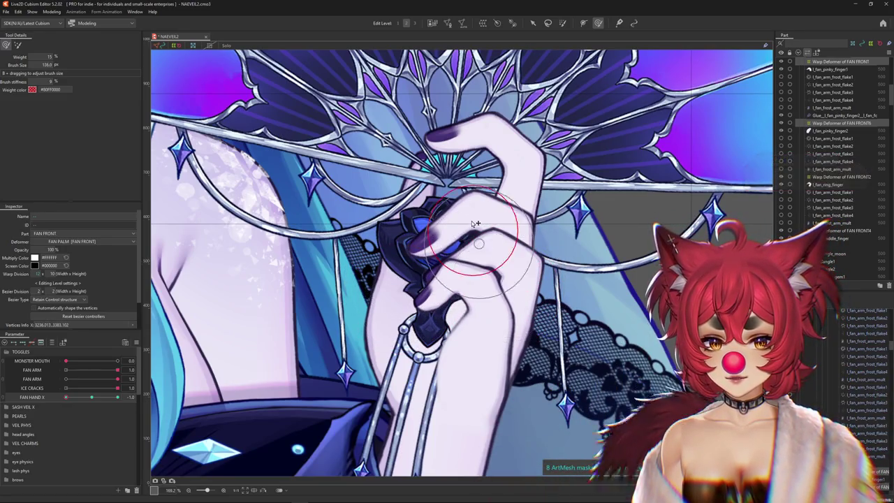
{"action": "left_click_drag", "start_coordinate": [485, 302], "coordinate": [469, 250]}
{"action": "left_click_drag", "start_coordinate": [91, 397], "coordinate": [118, 396]}
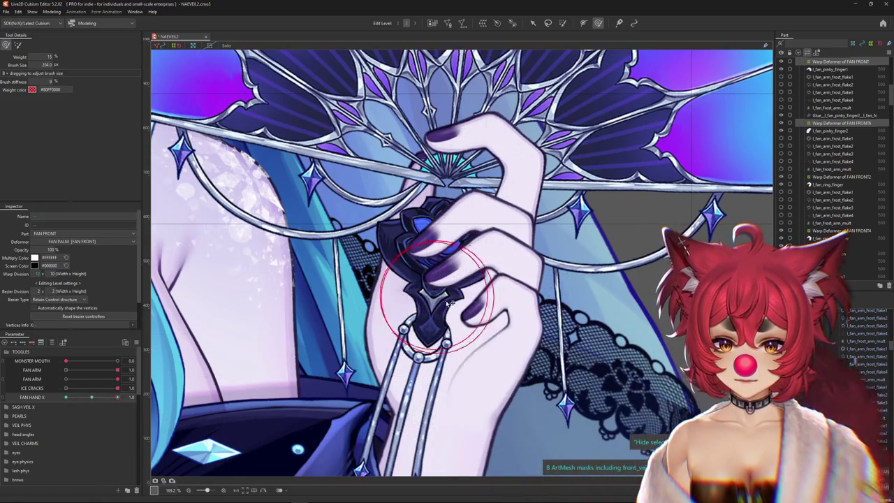
{"action": "key", "text": "ctrl+h"}
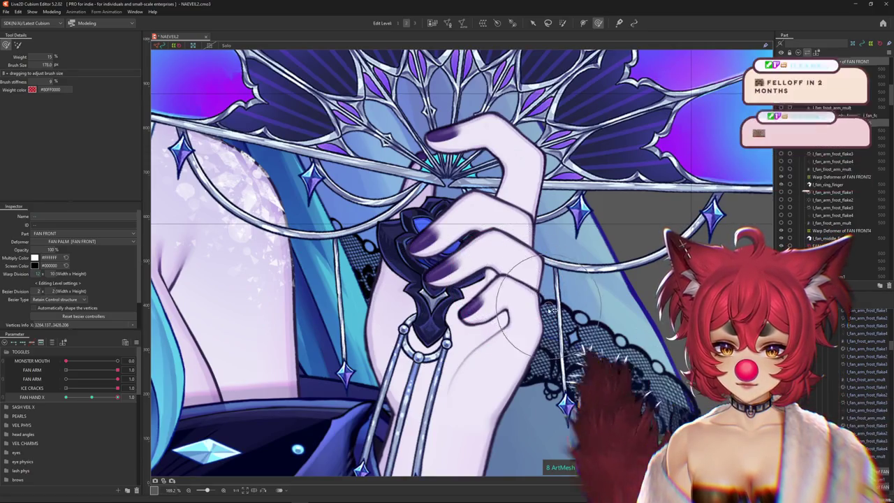
{"action": "left_click_drag", "start_coordinate": [514, 274], "coordinate": [523, 319]}
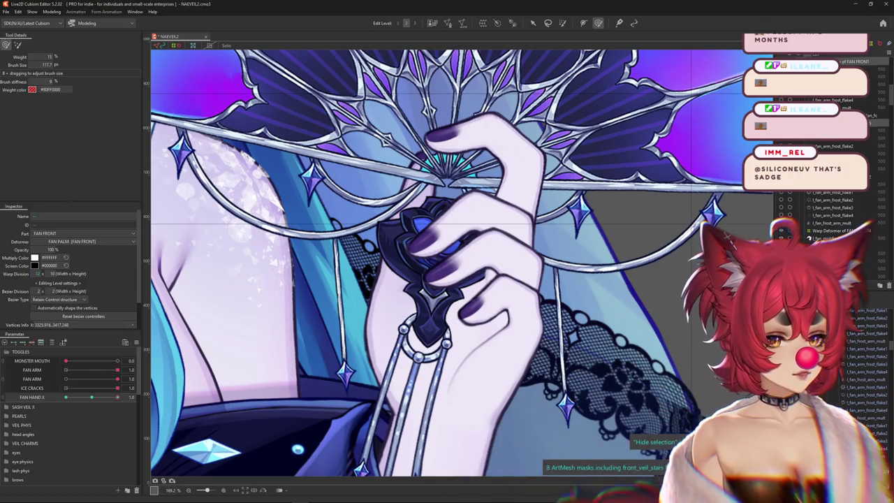
{"action": "left_click_drag", "start_coordinate": [88, 397], "coordinate": [119, 402]}
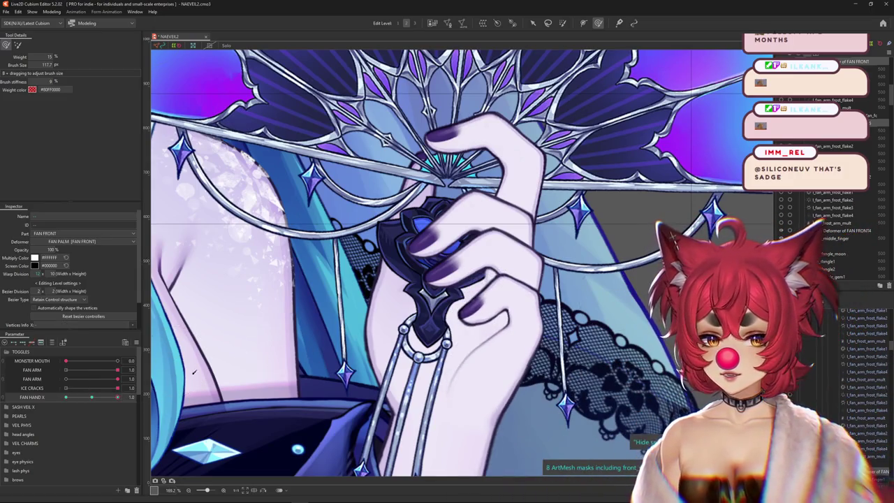
{"action": "left_click", "coordinate": [505, 335]}
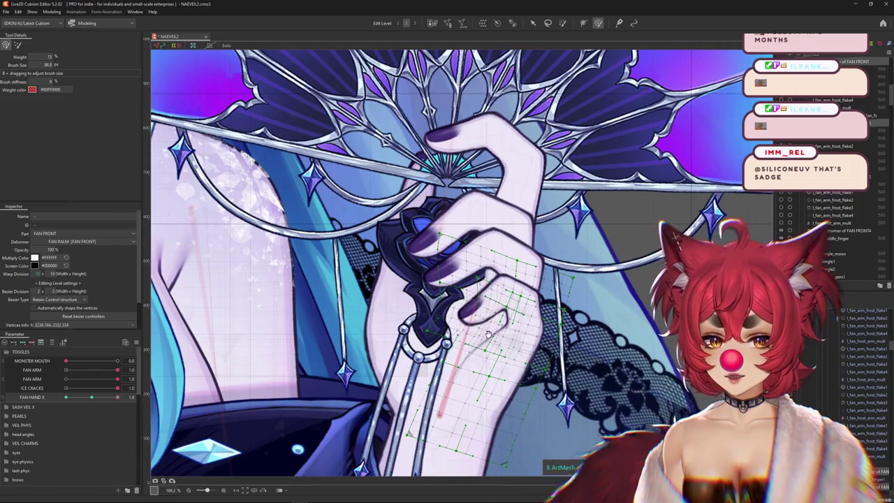
Select the fan hand and arm art mesh
{"action": "left_click_drag", "start_coordinate": [468, 317], "coordinate": [474, 342]}
{"action": "left_click", "coordinate": [461, 313]}
{"action": "scroll", "coordinate": [504, 267], "scroll_direction": "up", "scroll_amount": 1}
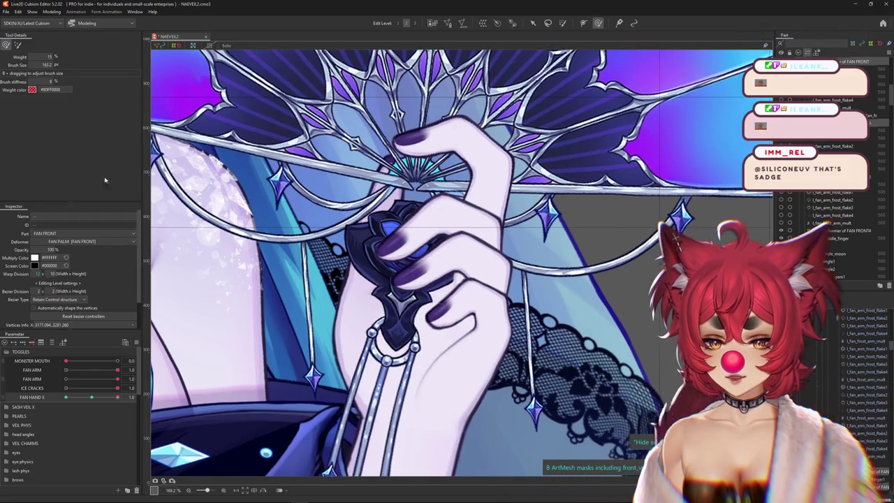
{"action": "left_click", "coordinate": [440, 308]}
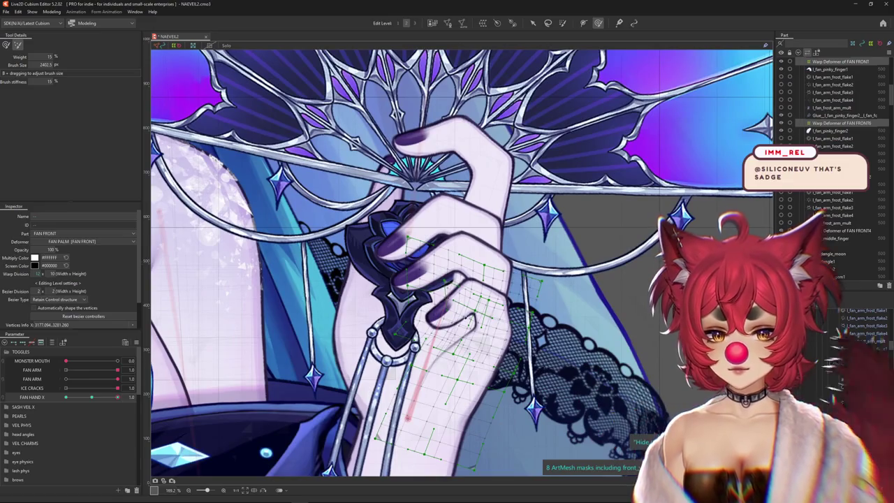
{"action": "scroll", "coordinate": [465, 315], "scroll_direction": "down", "scroll_amount": 2}
{"action": "scroll", "coordinate": [465, 314], "scroll_direction": "down", "scroll_amount": 2}
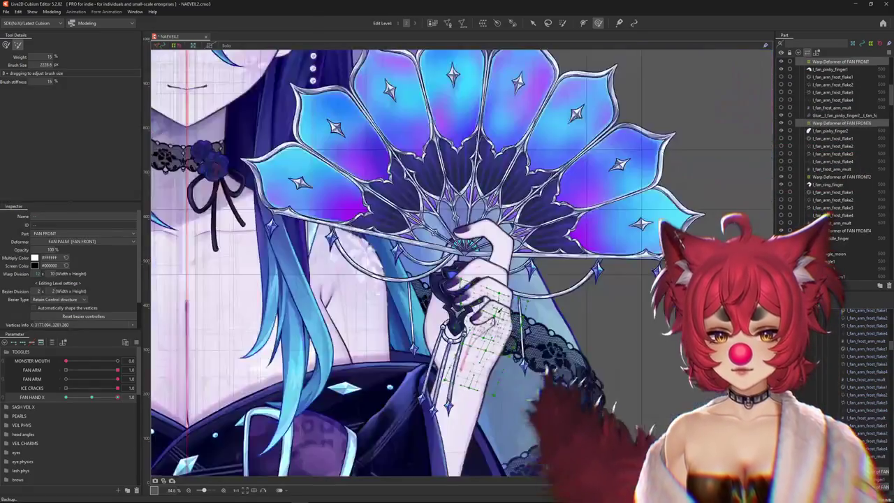
{"action": "scroll", "coordinate": [482, 316], "scroll_direction": "down", "scroll_amount": 2}
{"action": "scroll", "coordinate": [462, 279], "scroll_direction": "up", "scroll_amount": 3}
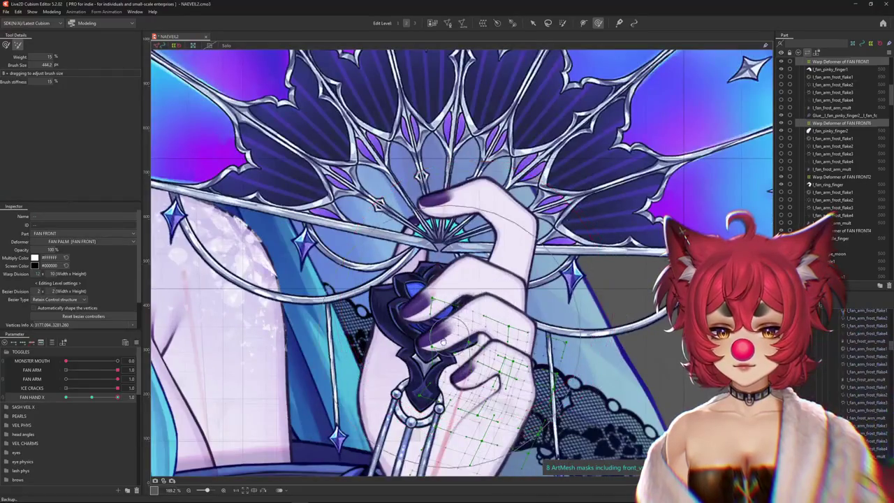
{"action": "scroll", "coordinate": [424, 293], "scroll_direction": "up", "scroll_amount": 1}
Scrub FAN HAND X up from 0.0 and brush the fingers into shape
{"action": "left_click", "coordinate": [94, 398]}
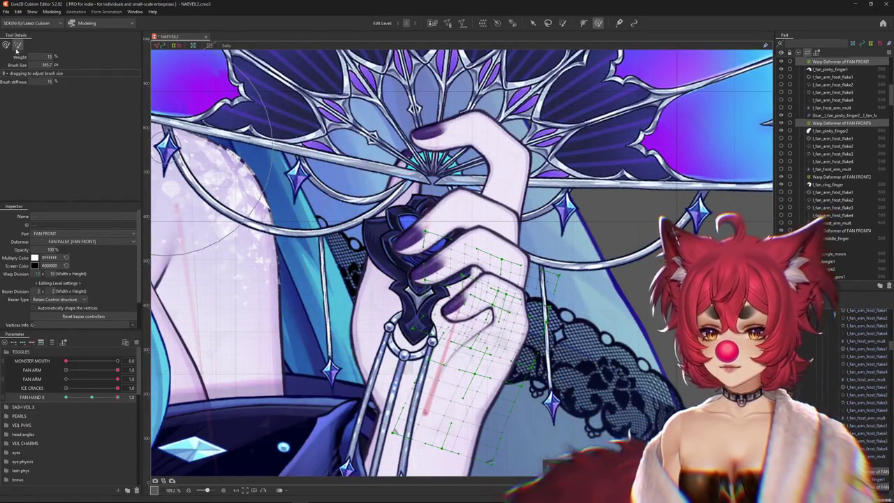
{"action": "left_click_drag", "start_coordinate": [95, 399], "coordinate": [119, 397]}
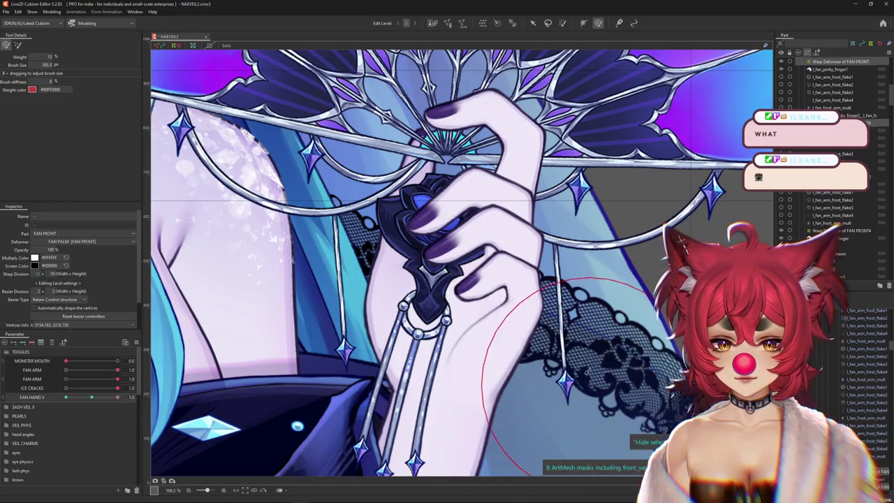
{"action": "left_click_drag", "start_coordinate": [543, 280], "coordinate": [536, 271]}
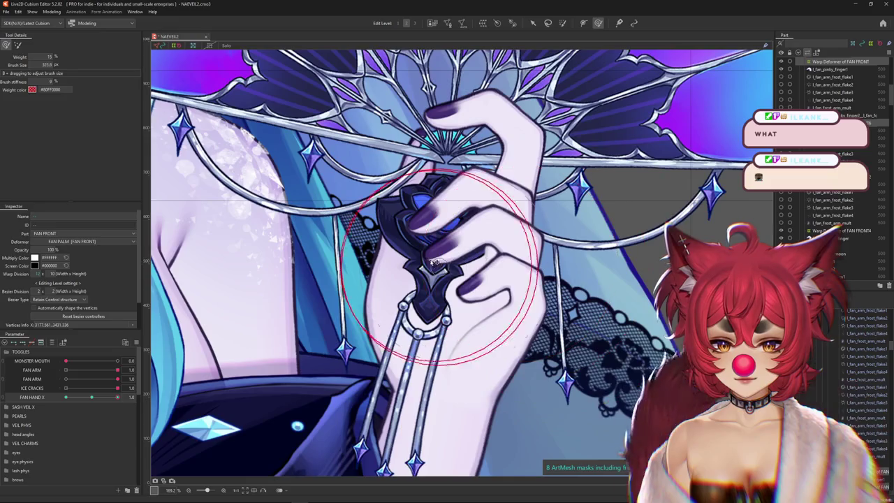
{"action": "left_click_drag", "start_coordinate": [434, 265], "coordinate": [535, 260]}
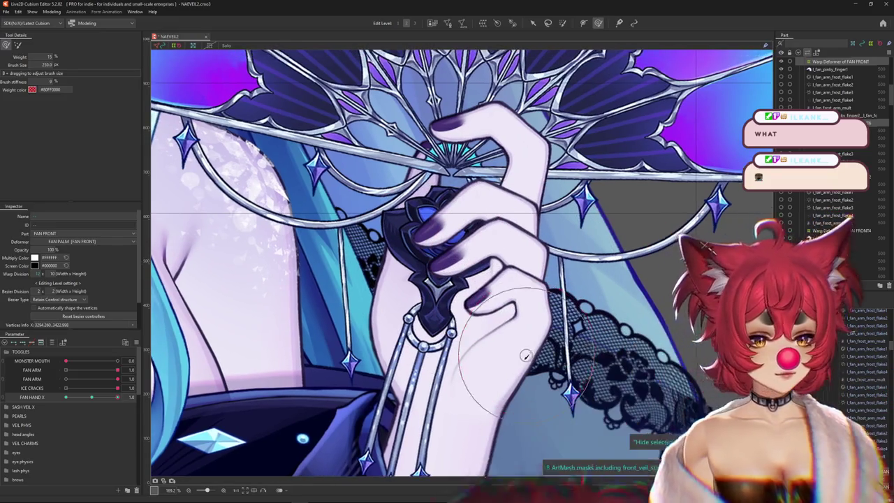
{"action": "scroll", "coordinate": [582, 336], "scroll_direction": "down", "scroll_amount": 2}
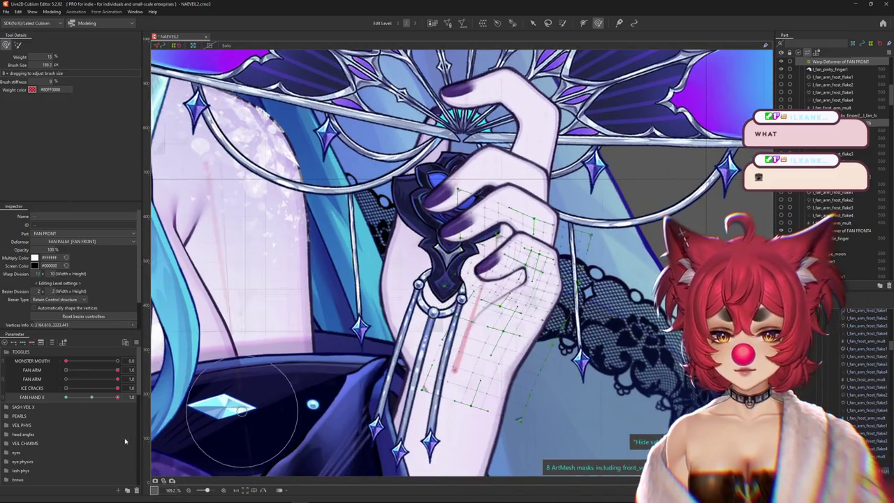
{"action": "left_click_drag", "start_coordinate": [524, 237], "coordinate": [597, 279]}
Select the fan hand's mesh at FAN HAND X's middle key and widen the brush over the palm warp
{"action": "scroll", "coordinate": [591, 282], "scroll_direction": "down", "scroll_amount": 2}
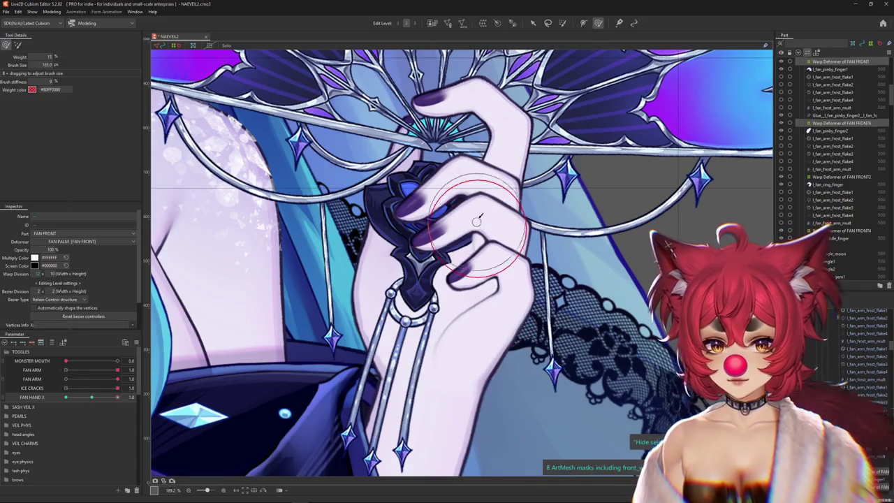
{"action": "scroll", "coordinate": [475, 340], "scroll_direction": "up", "scroll_amount": 1}
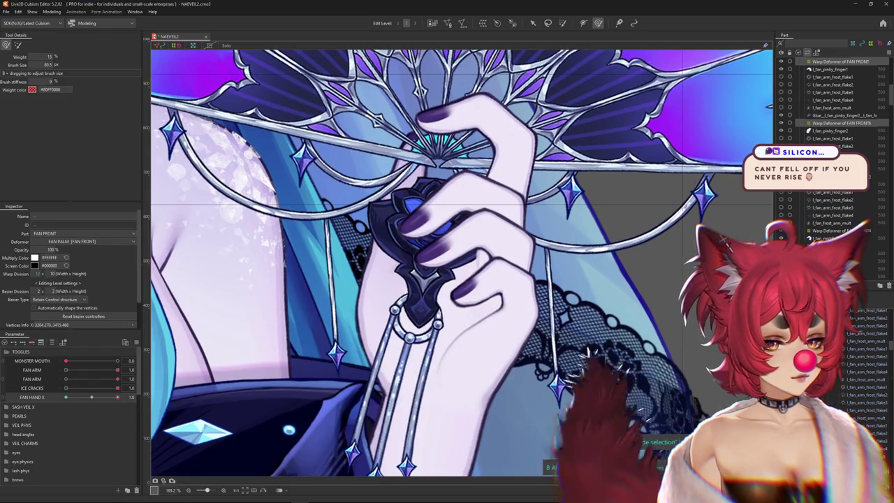
{"action": "left_click", "coordinate": [472, 383]}
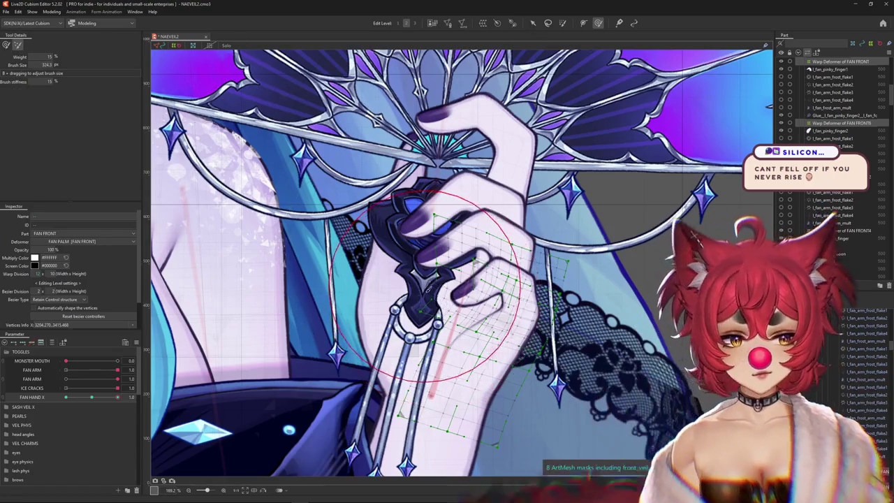
{"action": "scroll", "coordinate": [416, 249], "scroll_direction": "up", "scroll_amount": 1}
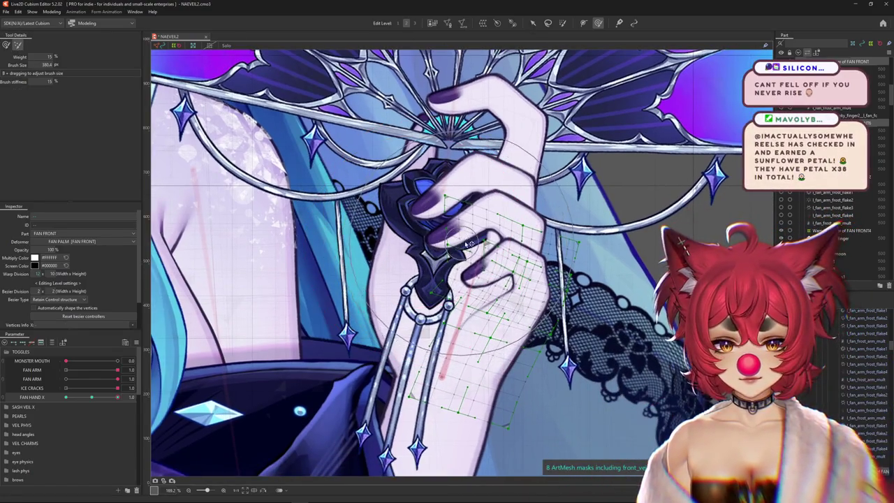
{"action": "left_click", "coordinate": [93, 397]}
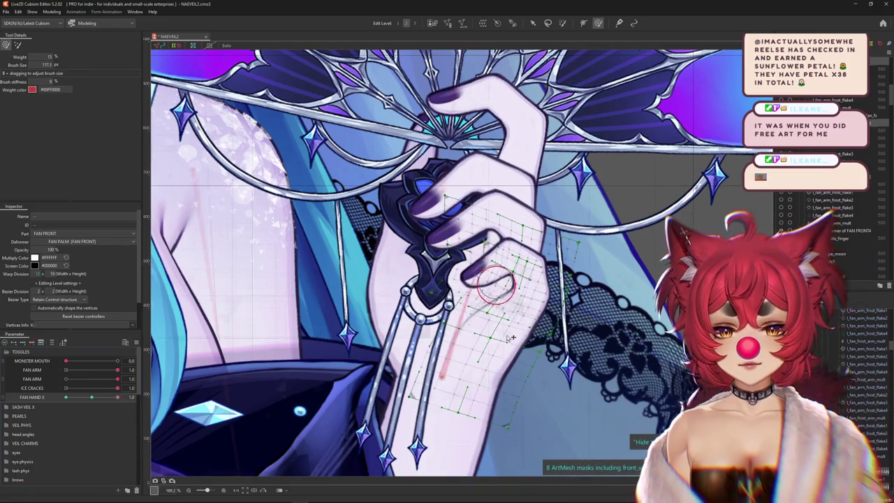
{"action": "left_click_drag", "start_coordinate": [451, 314], "coordinate": [496, 336]}
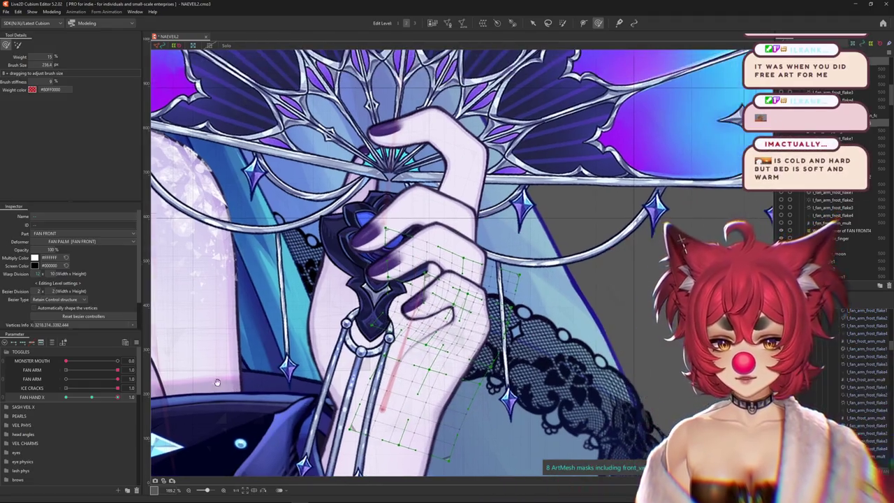
{"action": "left_click", "coordinate": [92, 397]}
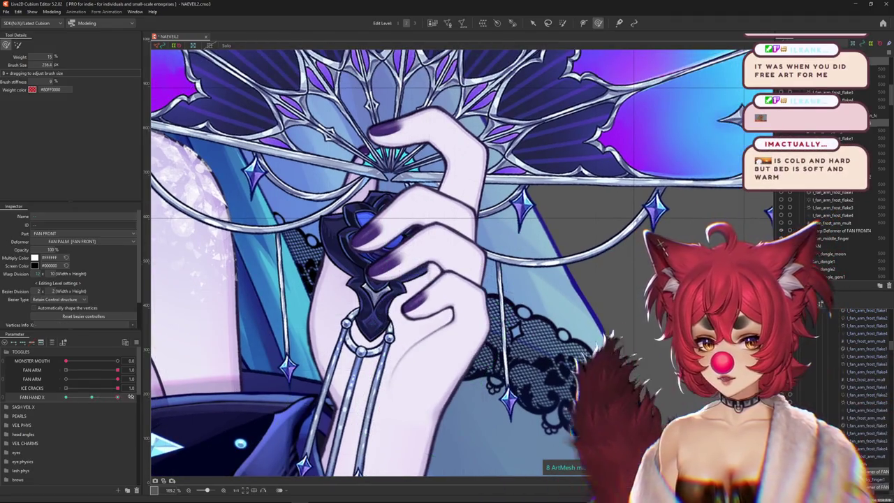
Resize the brush for finer finger warping and preview the hand closing at FAN HAND X -1
{"action": "left_click_drag", "start_coordinate": [475, 252], "coordinate": [559, 241]}
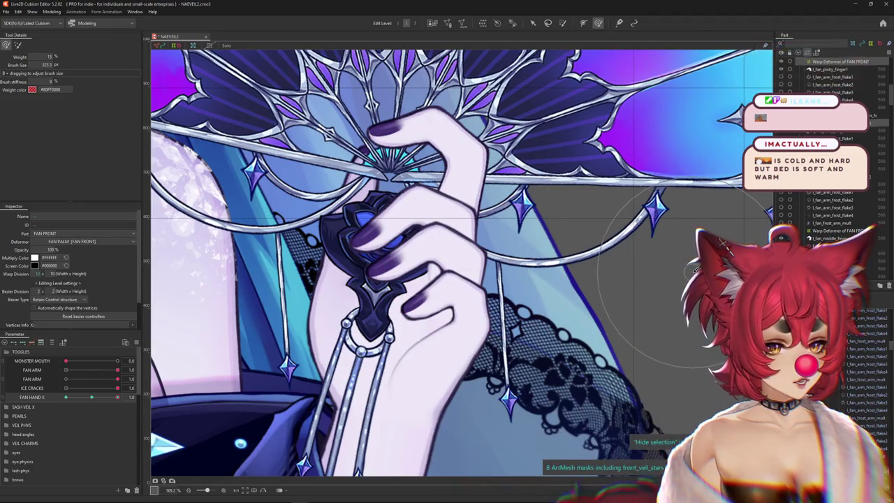
{"action": "left_click_drag", "start_coordinate": [692, 269], "coordinate": [508, 312]}
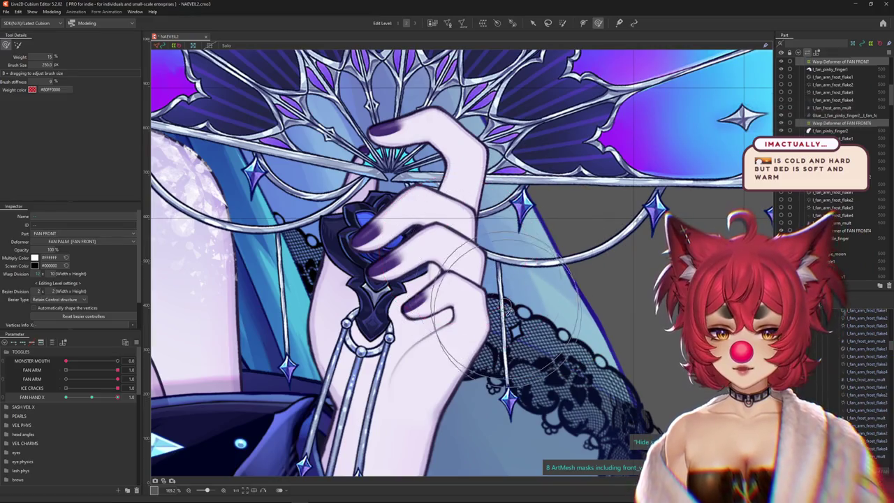
{"action": "left_click_drag", "start_coordinate": [418, 274], "coordinate": [398, 318]}
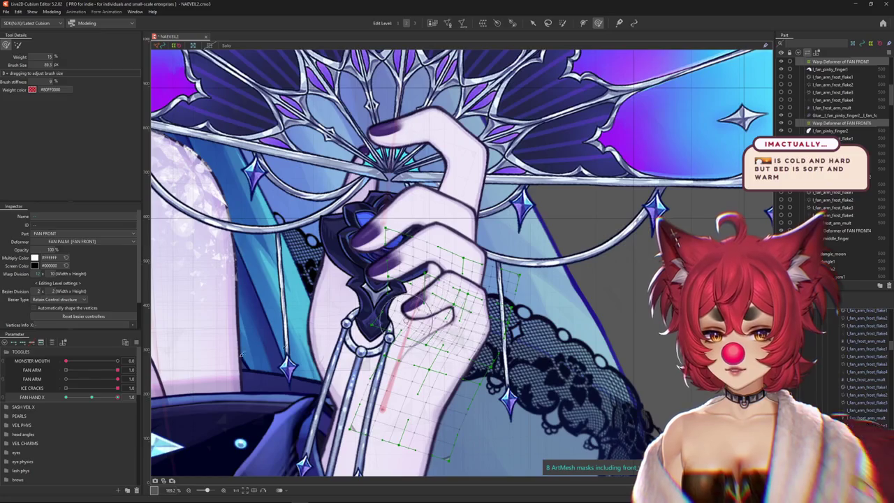
{"action": "mouse_move", "coordinate": [93, 397]}
{"action": "left_mouse_down"}
{"action": "mouse_move", "coordinate": [39, 404]}
{"action": "mouse_move", "coordinate": [140, 398]}
{"action": "left_mouse_up"}
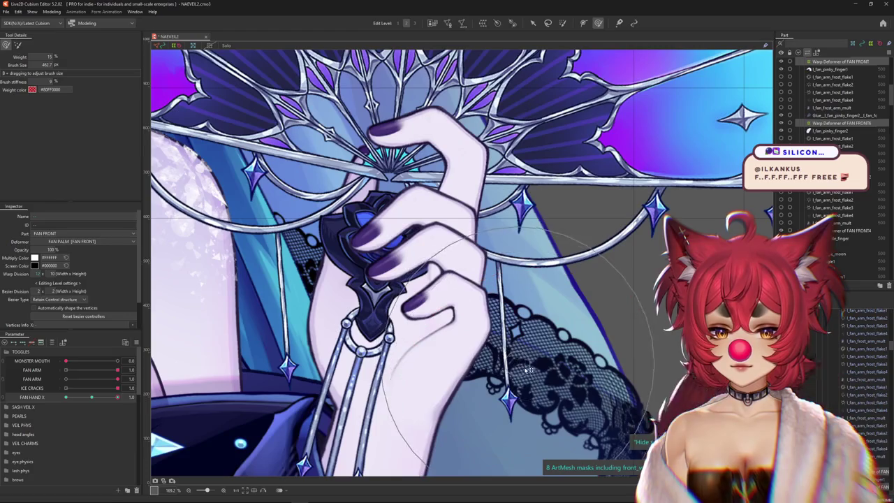
{"action": "left_click_drag", "start_coordinate": [527, 370], "coordinate": [489, 391]}
Sweep FAN HAND X between 1 and -1 to test the curl, leave it near -0.5, and select the pinky mesh
{"action": "left_click", "coordinate": [95, 397]}
{"action": "left_click_drag", "start_coordinate": [96, 397], "coordinate": [140, 397]}
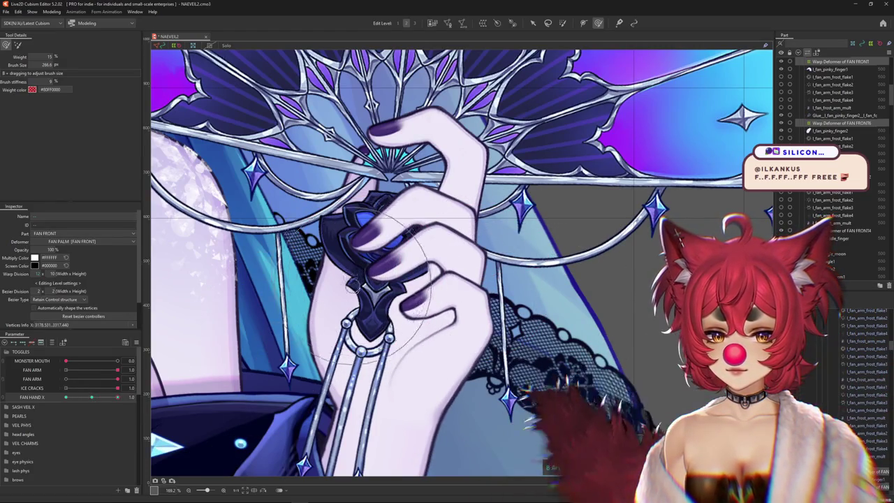
{"action": "scroll", "coordinate": [419, 300], "scroll_direction": "down", "scroll_amount": 2}
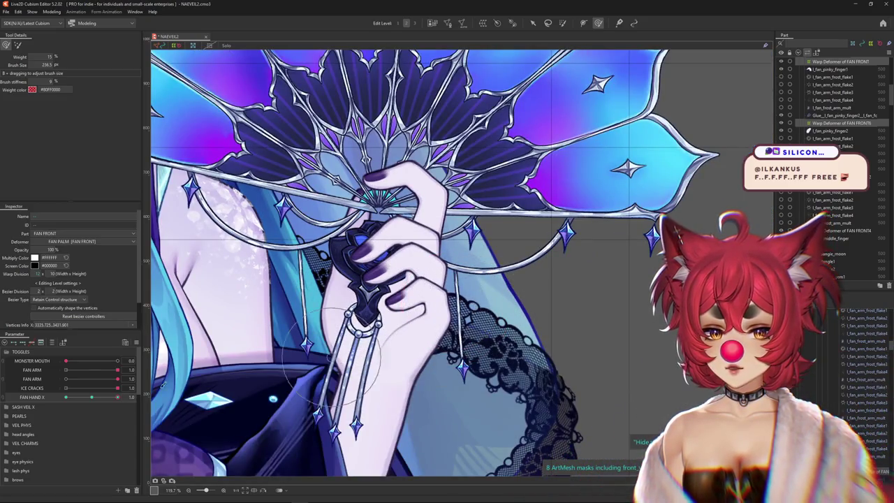
{"action": "left_click_drag", "start_coordinate": [115, 397], "coordinate": [43, 397]}
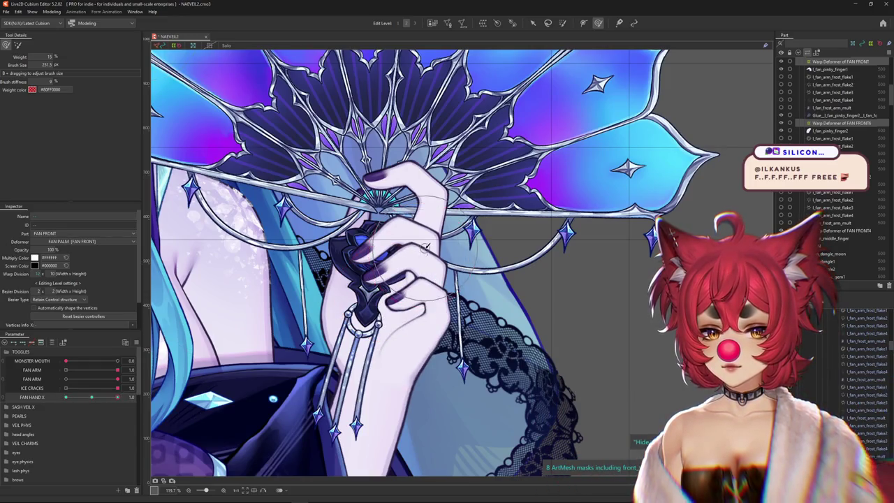
{"action": "left_click_drag", "start_coordinate": [439, 274], "coordinate": [433, 305]}
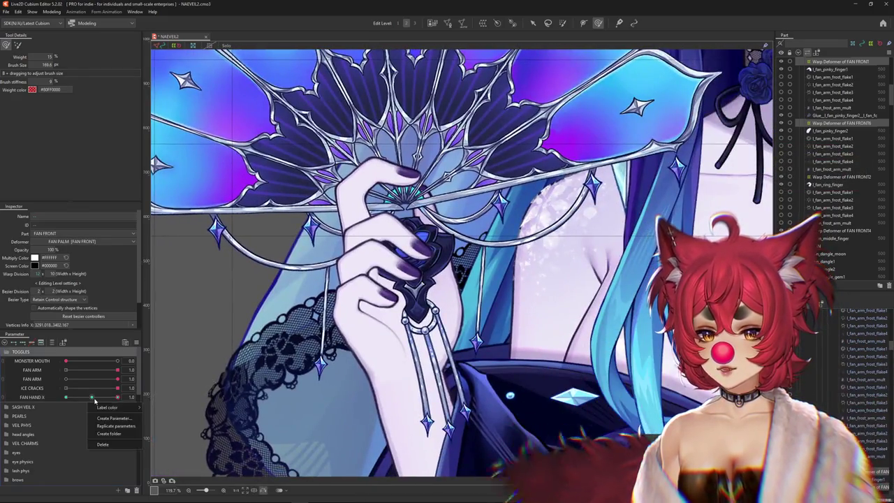
{"action": "left_click_drag", "start_coordinate": [92, 397], "coordinate": [76, 397]}
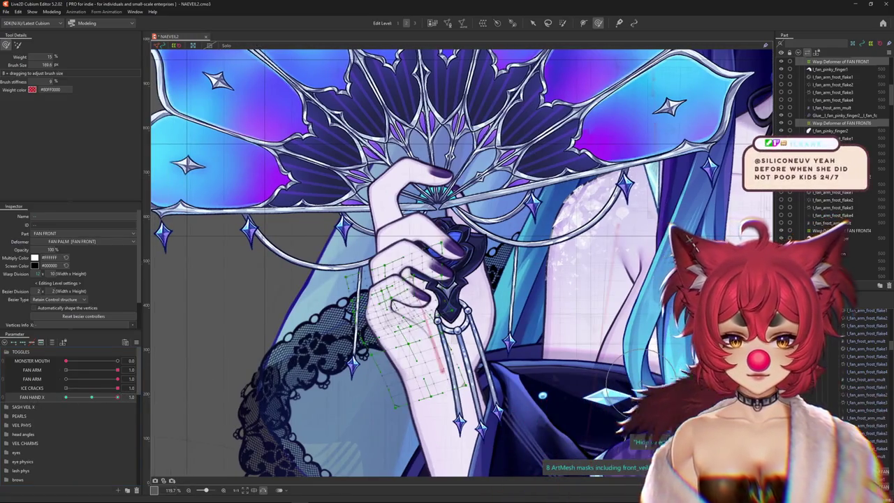
{"action": "left_click", "coordinate": [395, 304]}
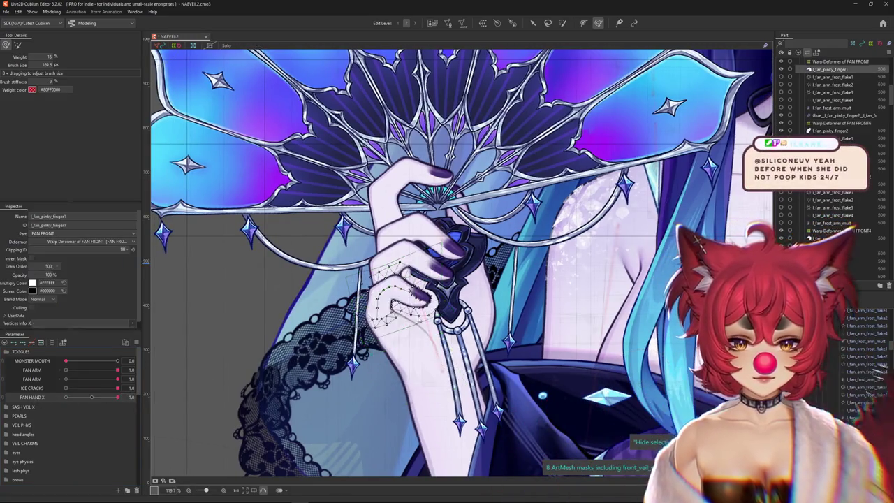
Bend the l_fan_pinky_finger1 pinky inward with the deform brush
{"action": "scroll", "coordinate": [379, 320], "scroll_direction": "up", "scroll_amount": 5}
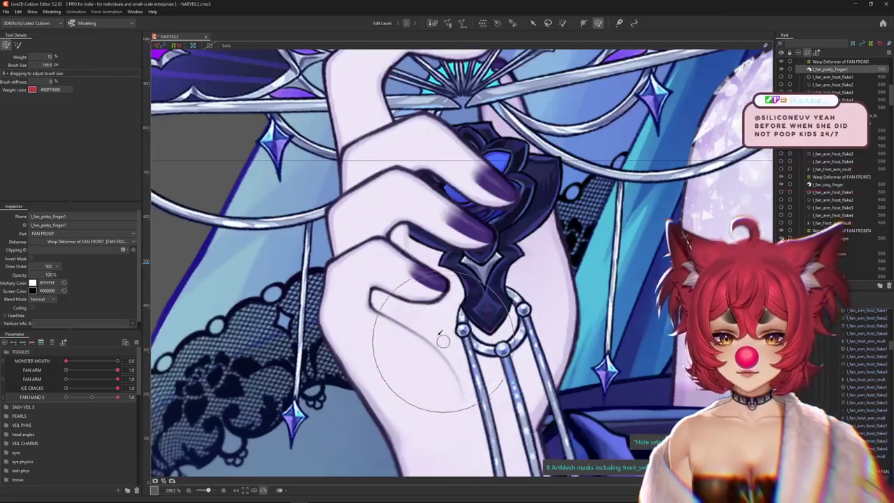
{"action": "left_click", "coordinate": [412, 285]}
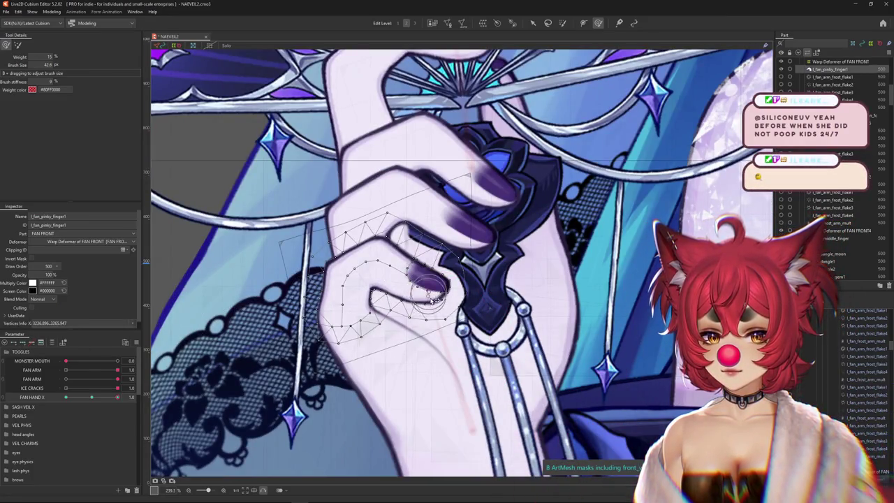
{"action": "left_click_drag", "start_coordinate": [447, 307], "coordinate": [475, 308]}
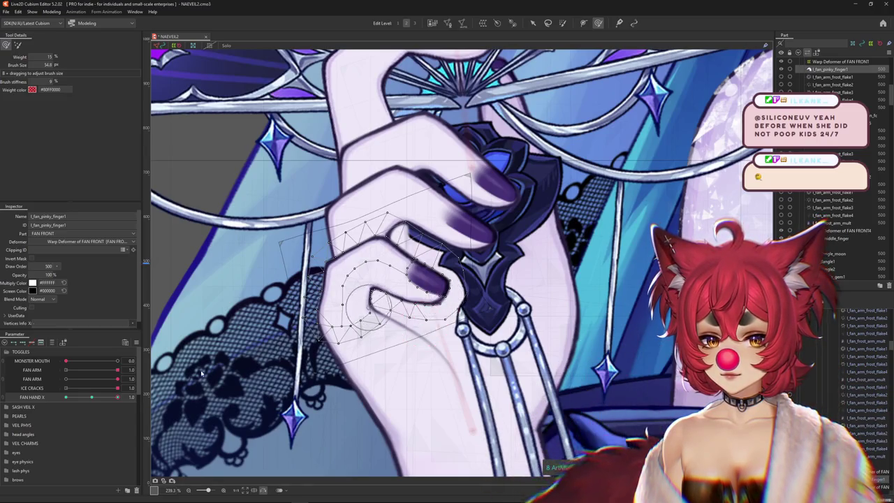
{"action": "left_click", "coordinate": [414, 290]}
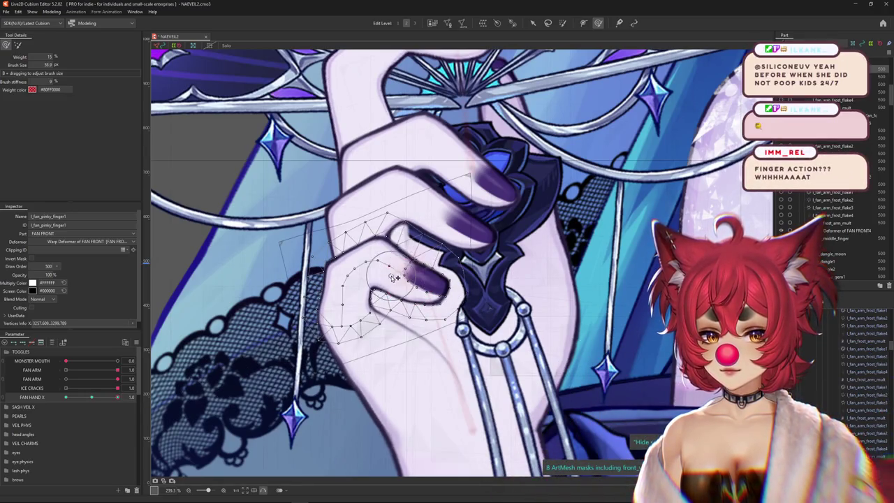
{"action": "left_click_drag", "start_coordinate": [420, 276], "coordinate": [474, 288]}
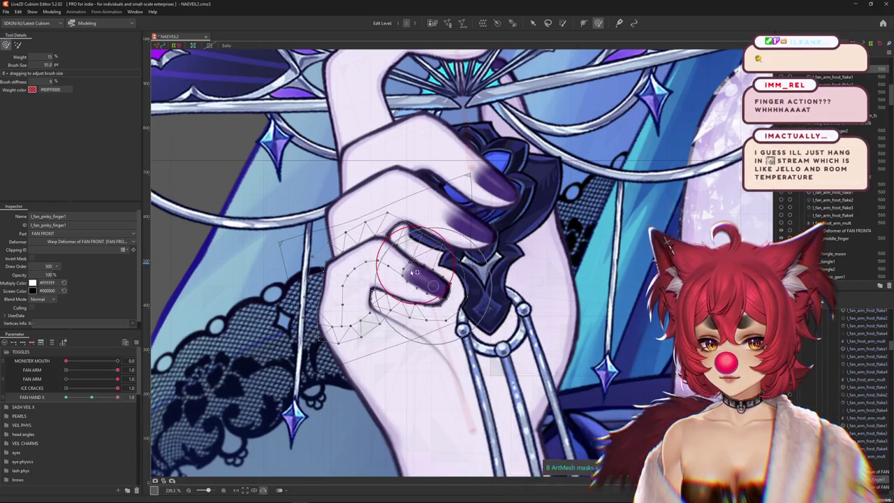
Refine the pinky tip curl and return FAN HAND X to 0.0
{"action": "scroll", "coordinate": [396, 270], "scroll_direction": "down", "scroll_amount": 3}
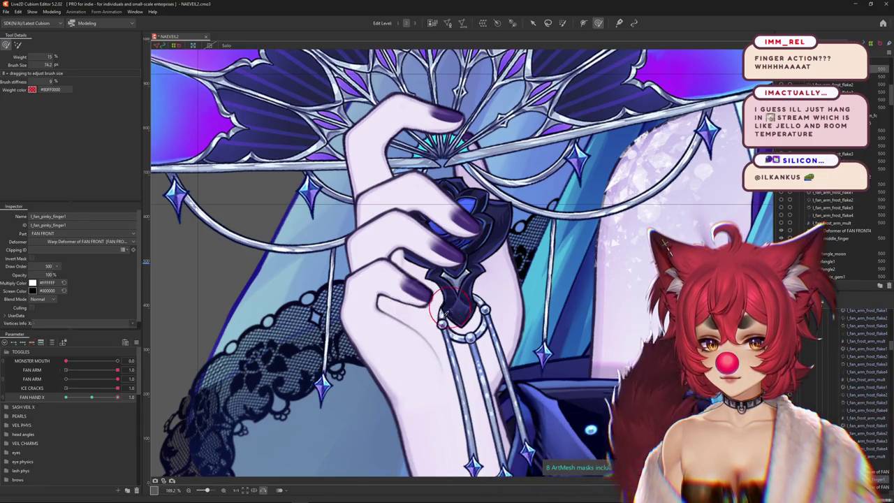
{"action": "scroll", "coordinate": [419, 307], "scroll_direction": "up", "scroll_amount": 3}
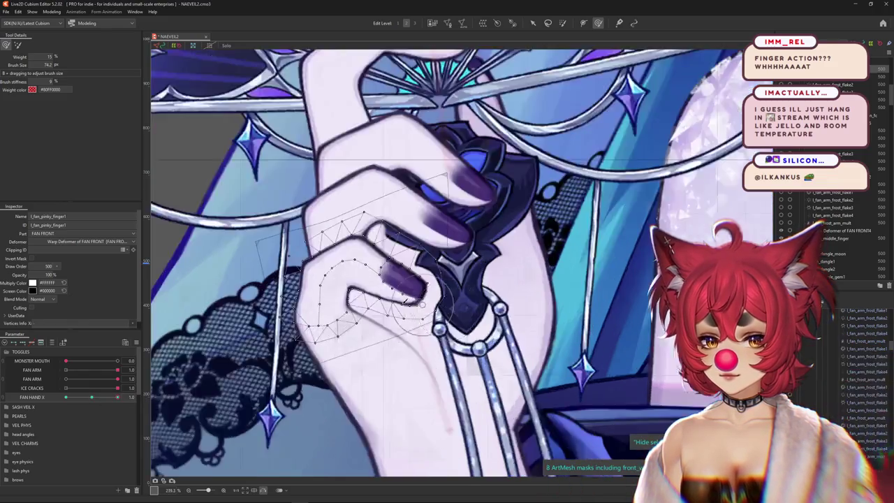
{"action": "scroll", "coordinate": [450, 310], "scroll_direction": "up", "scroll_amount": 3}
{"action": "mouse_move", "coordinate": [362, 284]}
{"action": "left_mouse_down"}
{"action": "mouse_move", "coordinate": [391, 307]}
{"action": "mouse_move", "coordinate": [402, 280]}
{"action": "mouse_move", "coordinate": [418, 289]}
{"action": "left_mouse_up"}
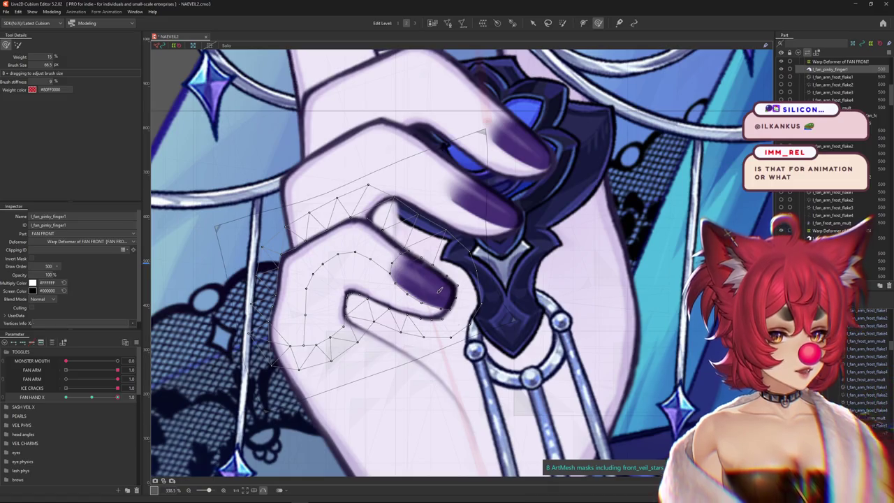
{"action": "left_click", "coordinate": [92, 397]}
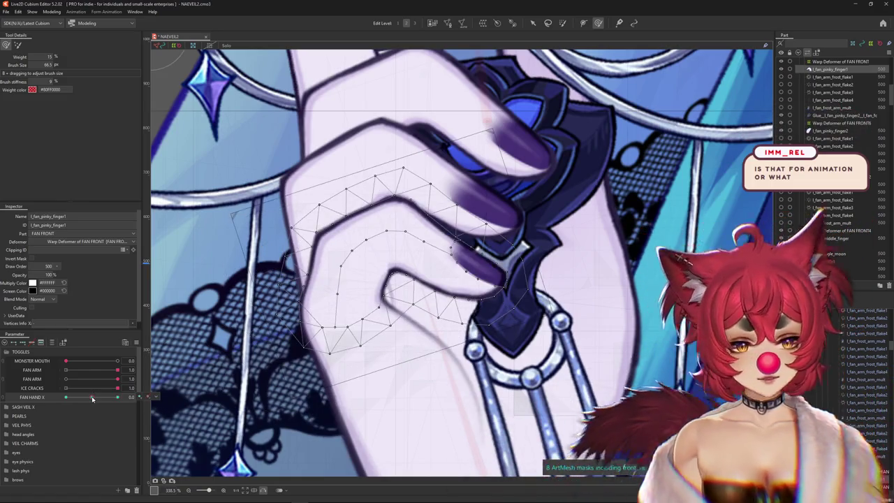
{"action": "left_click", "coordinate": [52, 12]}
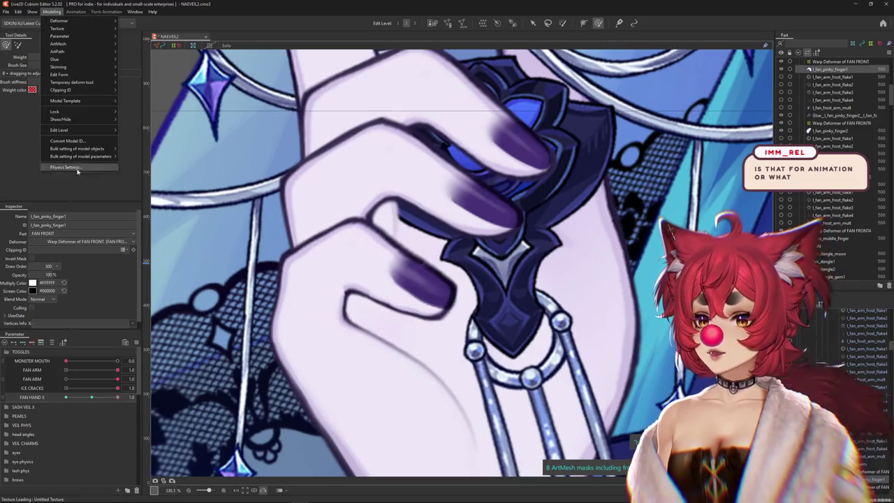
Open Physics Settings and turn the preview model back and forth to watch hair and fan sway
{"action": "left_click", "coordinate": [93, 168]}
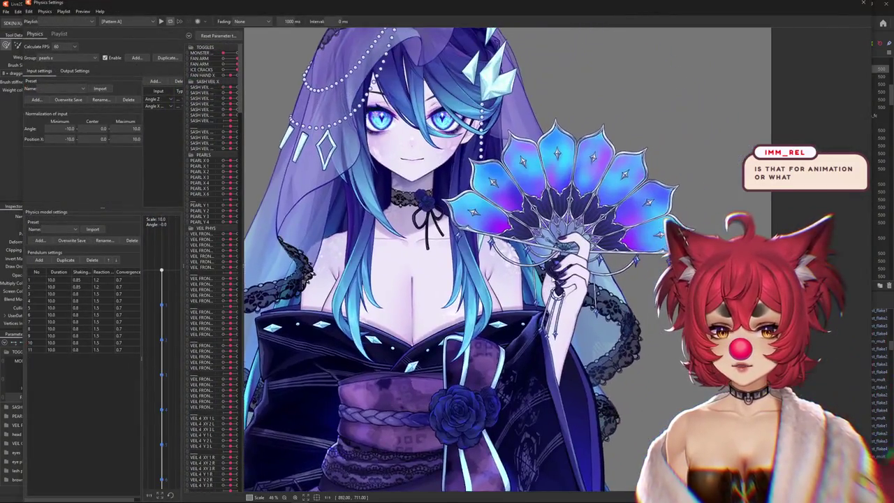
{"action": "mouse_move", "coordinate": [618, 278]}
{"action": "left_mouse_down"}
{"action": "mouse_move", "coordinate": [225, 258]}
{"action": "mouse_move", "coordinate": [641, 281]}
{"action": "mouse_move", "coordinate": [587, 289]}
{"action": "mouse_move", "coordinate": [426, 241]}
{"action": "mouse_move", "coordinate": [651, 223]}
{"action": "left_mouse_up"}
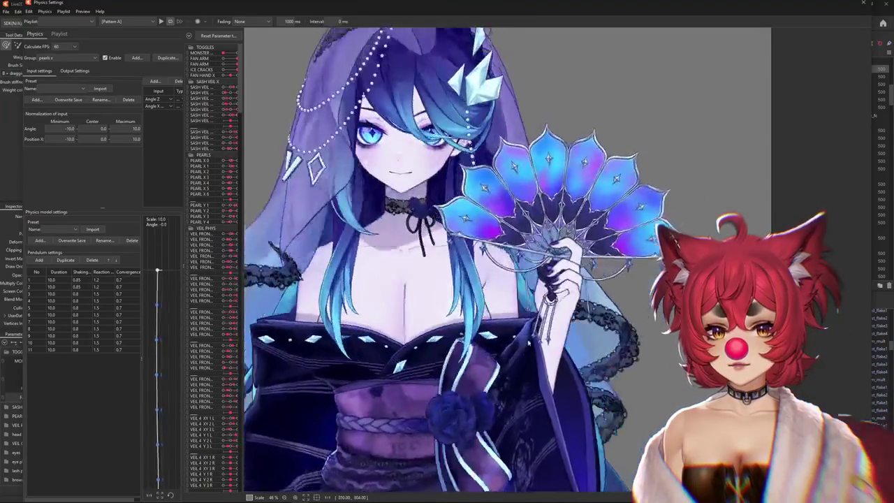
{"action": "mouse_move", "coordinate": [651, 223]}
{"action": "left_mouse_down"}
{"action": "mouse_move", "coordinate": [370, 316]}
{"action": "mouse_move", "coordinate": [576, 307]}
{"action": "left_mouse_up"}
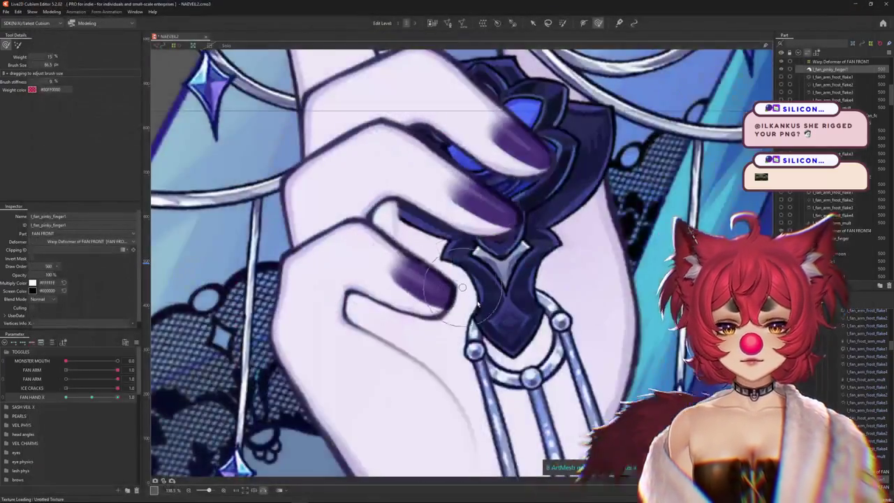
Zoom onto the fan hand and select the pinky finger mesh
{"action": "scroll", "coordinate": [478, 305], "scroll_direction": "up", "scroll_amount": 2}
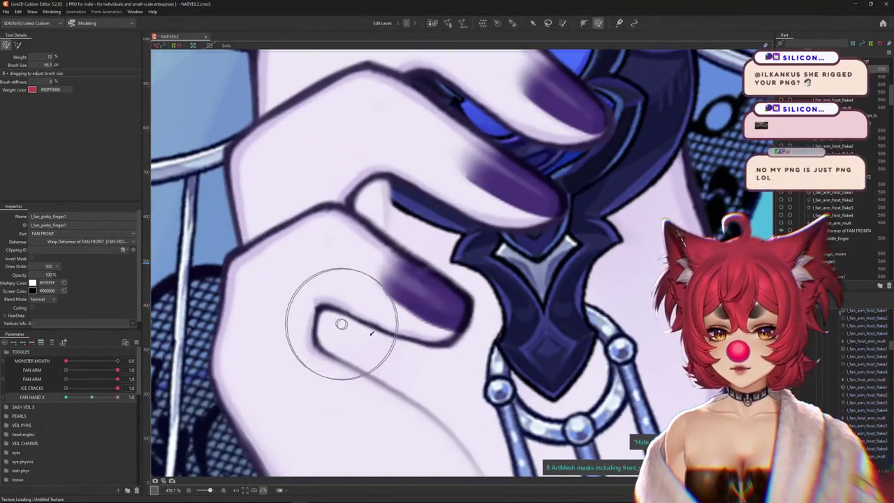
{"action": "scroll", "coordinate": [452, 294], "scroll_direction": "up", "scroll_amount": 2}
{"action": "left_click", "coordinate": [423, 287]}
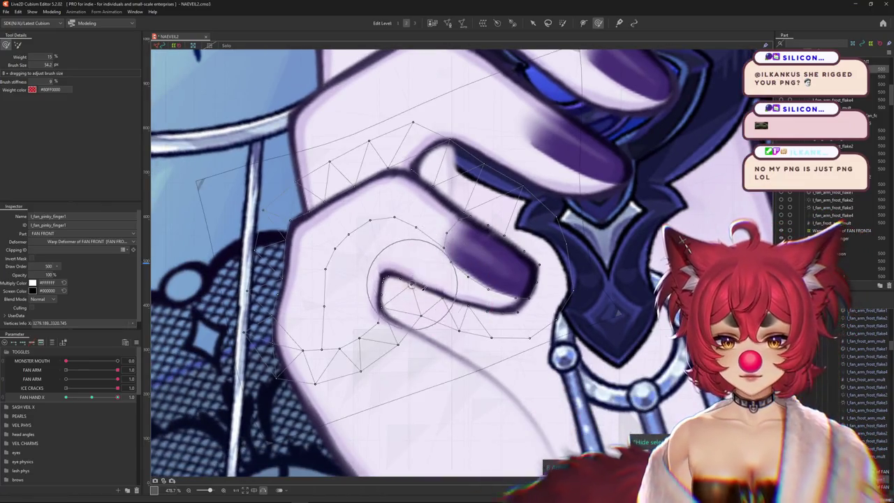
{"action": "scroll", "coordinate": [471, 302], "scroll_direction": "down", "scroll_amount": 2}
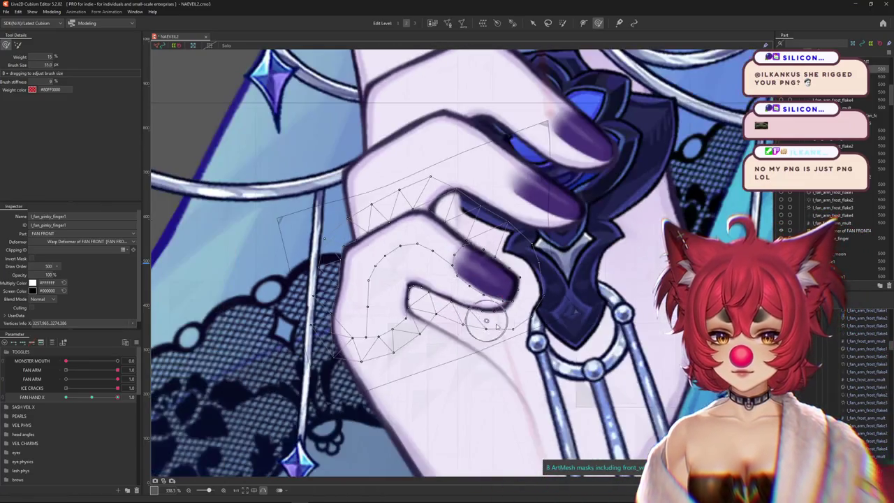
{"action": "scroll", "coordinate": [482, 327], "scroll_direction": "down", "scroll_amount": 1}
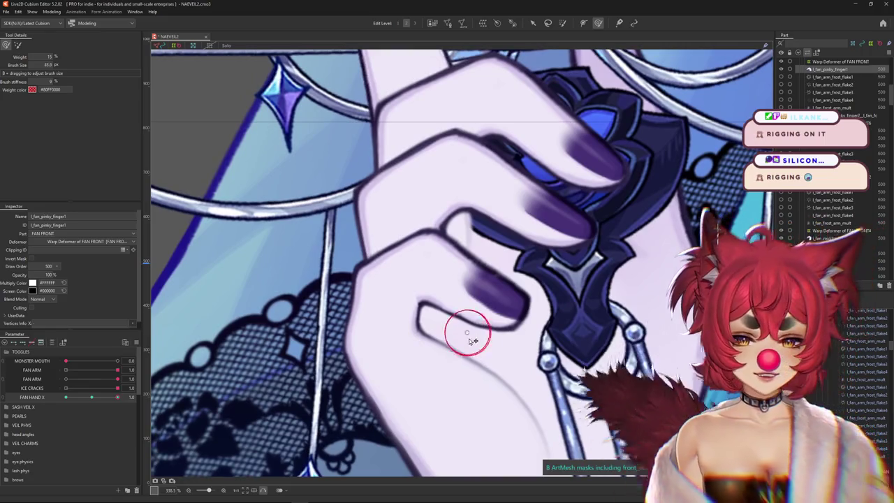
{"action": "left_click", "coordinate": [458, 332]}
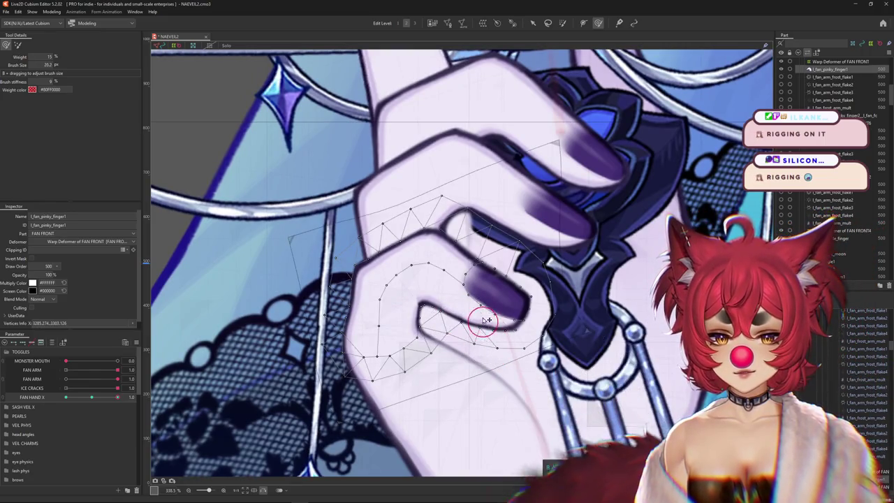
Resize the warping brush for finer pinky work and preview the pose along FAN HAND X
{"action": "left_click_drag", "start_coordinate": [483, 339], "coordinate": [536, 316]}
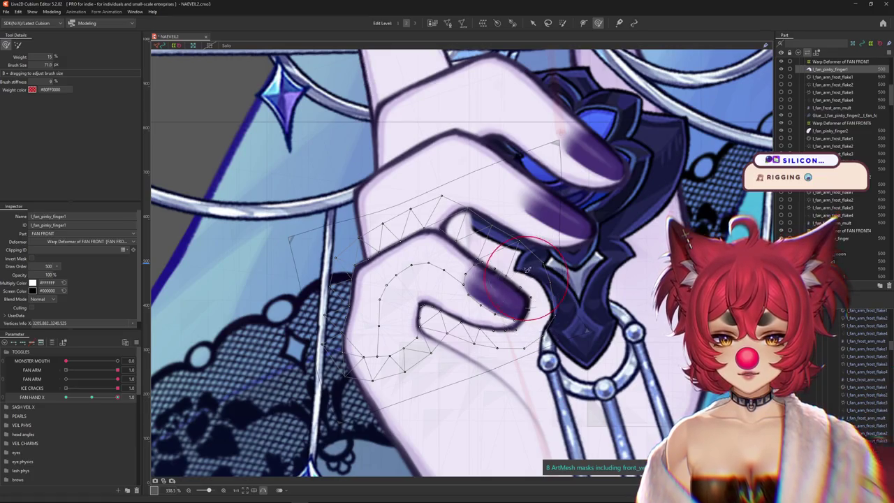
{"action": "left_click_drag", "start_coordinate": [493, 307], "coordinate": [469, 309]}
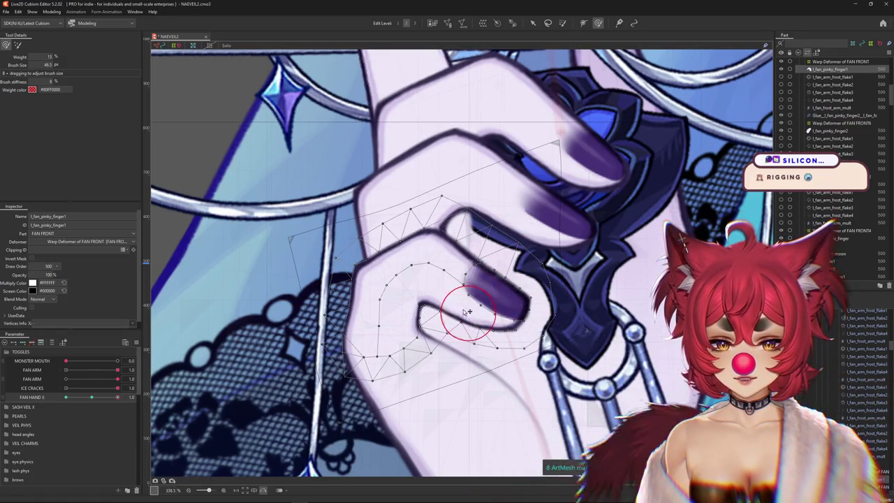
{"action": "mouse_move", "coordinate": [104, 397]}
{"action": "left_mouse_down"}
{"action": "mouse_move", "coordinate": [128, 392]}
{"action": "mouse_move", "coordinate": [98, 397]}
{"action": "left_mouse_up"}
{"action": "left_click_drag", "start_coordinate": [503, 335], "coordinate": [511, 347]}
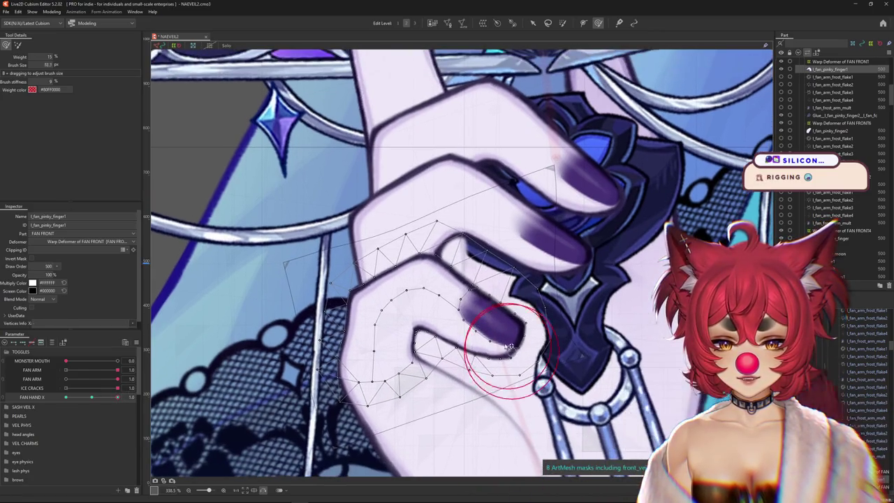
{"action": "mouse_move", "coordinate": [443, 336]}
{"action": "left_mouse_down"}
{"action": "mouse_move", "coordinate": [455, 342]}
{"action": "mouse_move", "coordinate": [472, 328]}
{"action": "mouse_move", "coordinate": [475, 339]}
{"action": "left_mouse_up"}
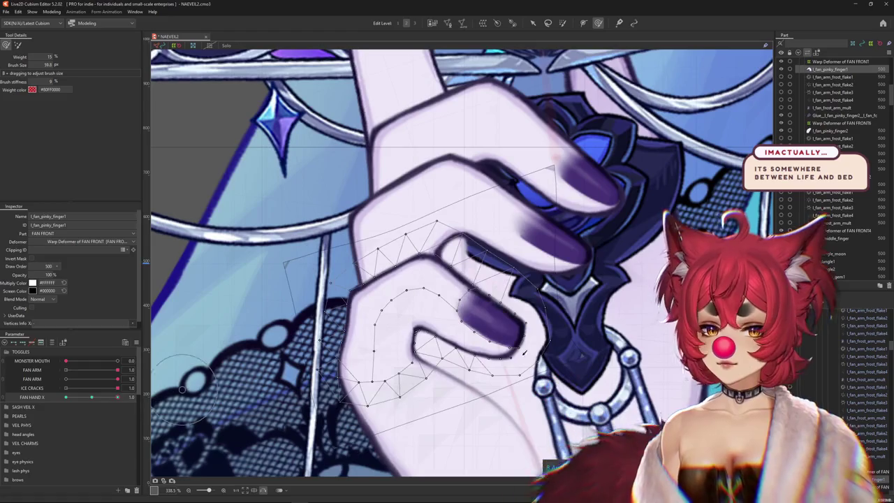
{"action": "left_click_drag", "start_coordinate": [559, 352], "coordinate": [542, 343]}
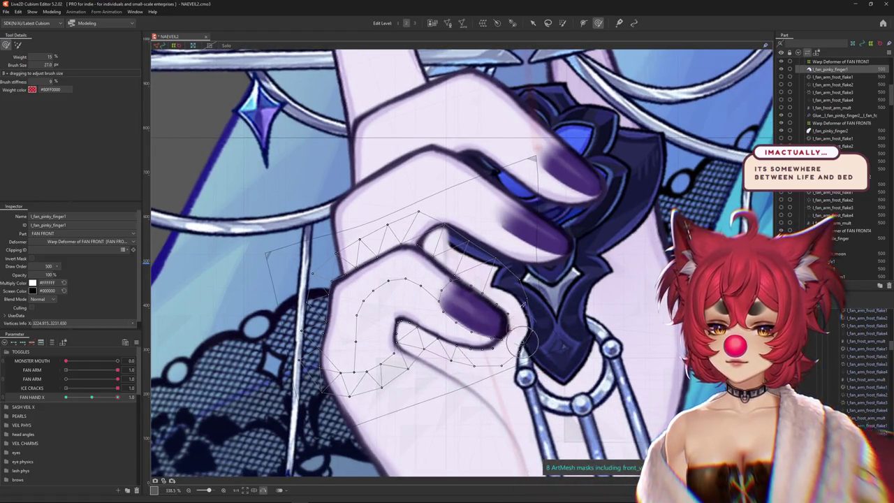
{"action": "left_click_drag", "start_coordinate": [524, 300], "coordinate": [483, 289]}
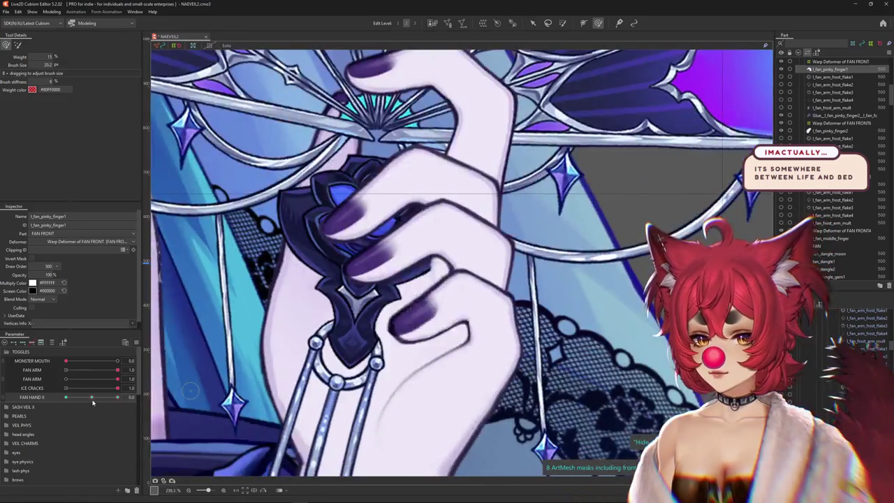
At FAN HAND X -1.0, zoom in and brush-warp the pinky to curl tighter
{"action": "left_click_drag", "start_coordinate": [92, 402], "coordinate": [92, 398]}
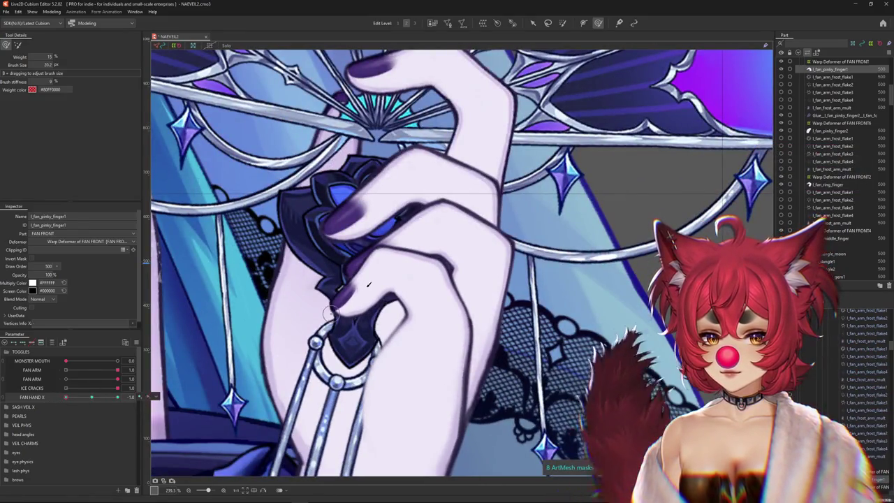
{"action": "scroll", "coordinate": [328, 314], "scroll_direction": "up", "scroll_amount": 3}
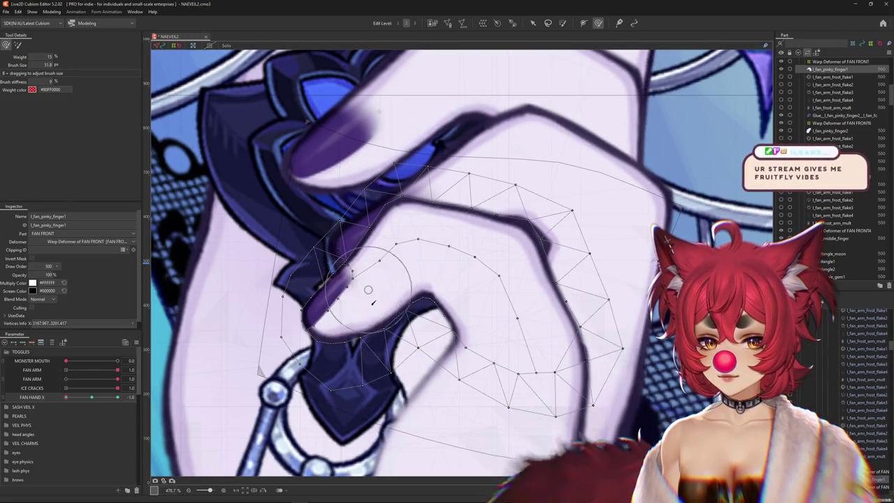
{"action": "left_click_drag", "start_coordinate": [334, 313], "coordinate": [365, 299]}
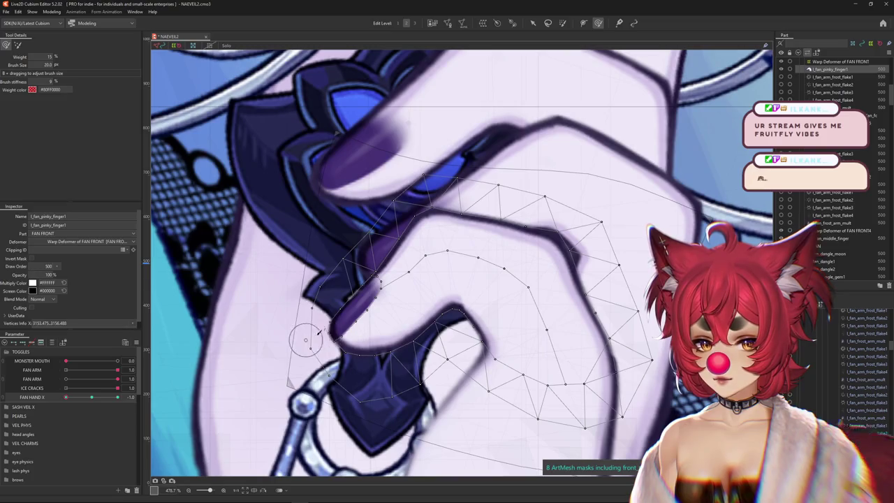
{"action": "left_click_drag", "start_coordinate": [334, 321], "coordinate": [390, 293]}
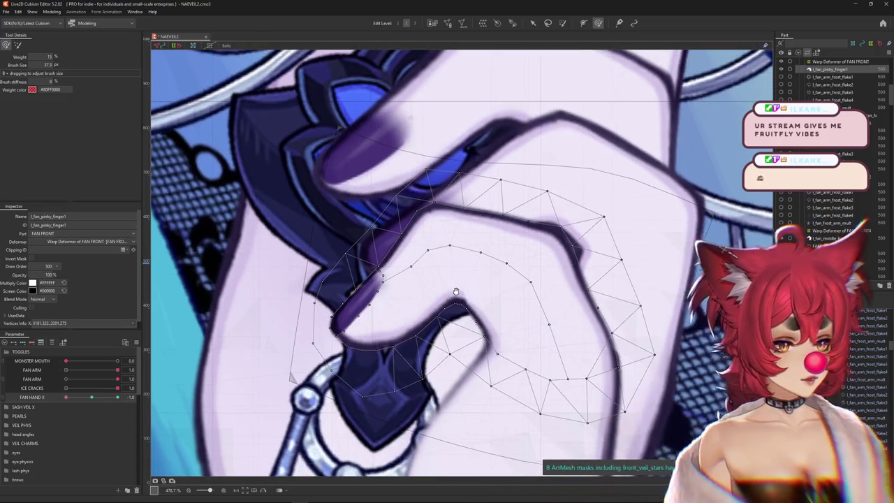
{"action": "left_click_drag", "start_coordinate": [455, 292], "coordinate": [466, 273]}
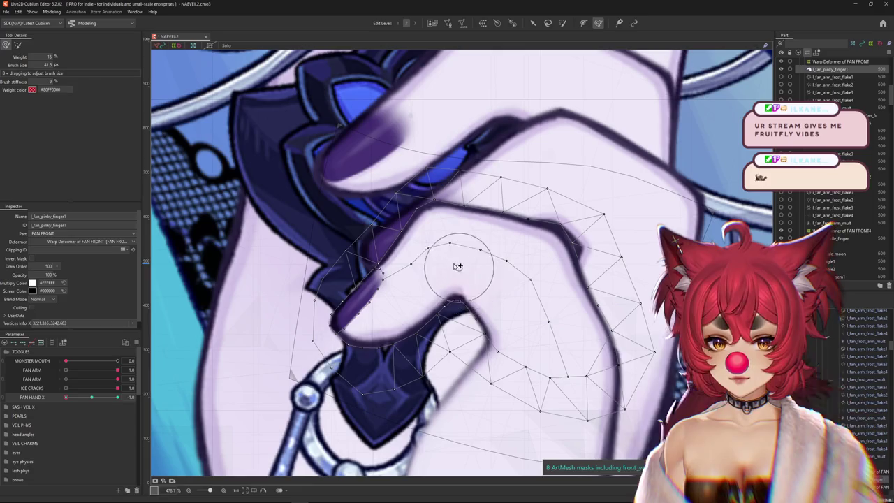
{"action": "scroll", "coordinate": [455, 285], "scroll_direction": "down", "scroll_amount": 3}
Sweep FAN HAND X from -1.0 to 1.0, ending at 1.0, to check the pinky
{"action": "left_click_drag", "start_coordinate": [97, 400], "coordinate": [91, 396]}
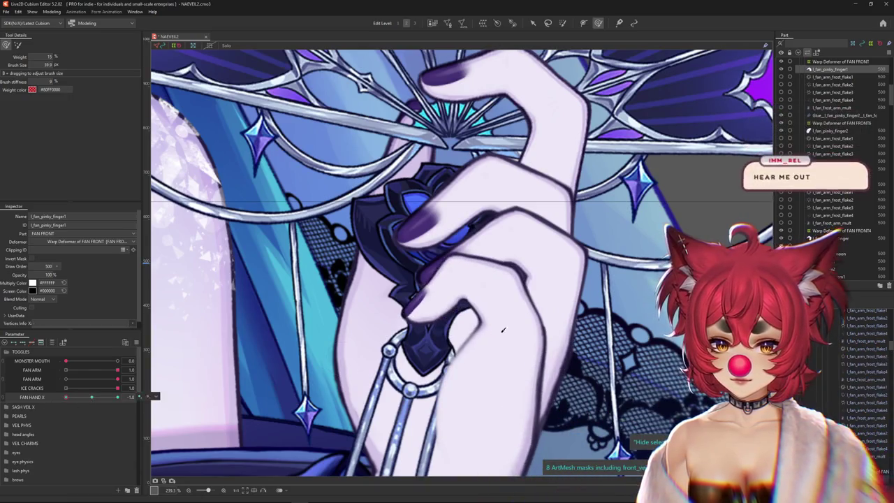
{"action": "left_click_drag", "start_coordinate": [491, 324], "coordinate": [493, 328]}
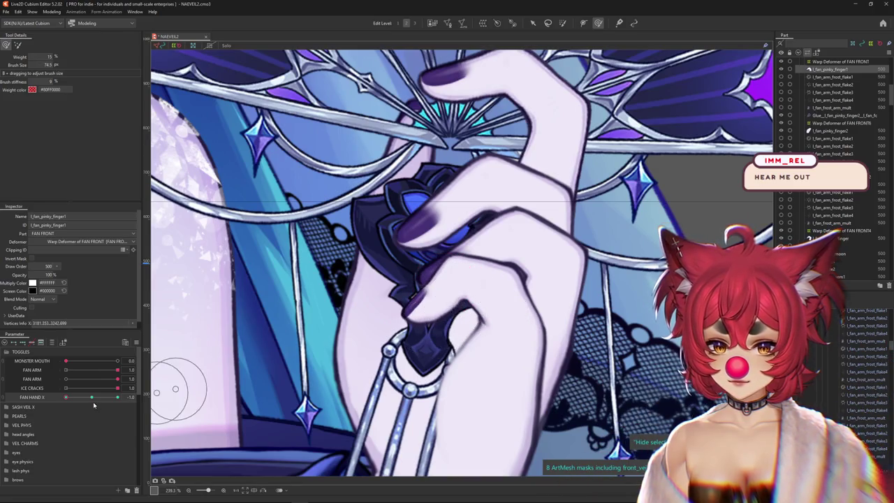
{"action": "left_click_drag", "start_coordinate": [94, 405], "coordinate": [92, 397]}
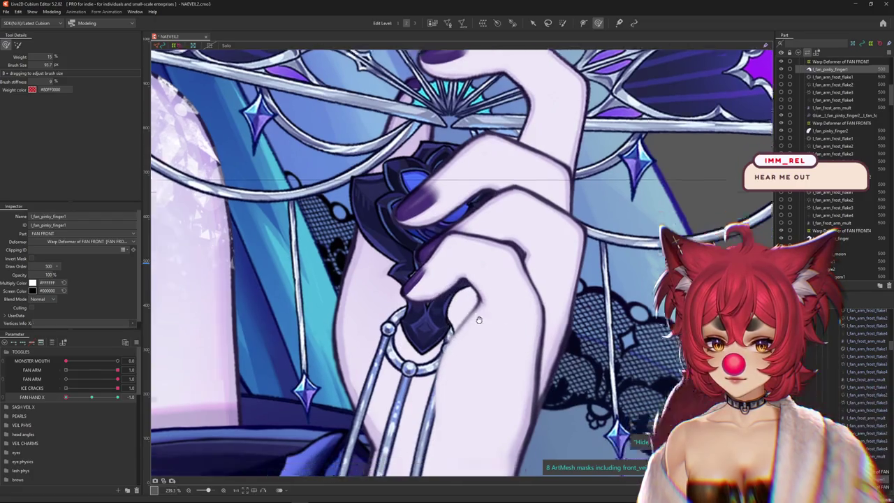
{"action": "scroll", "coordinate": [482, 329], "scroll_direction": "down", "scroll_amount": 5}
{"action": "left_click", "coordinate": [126, 397]}
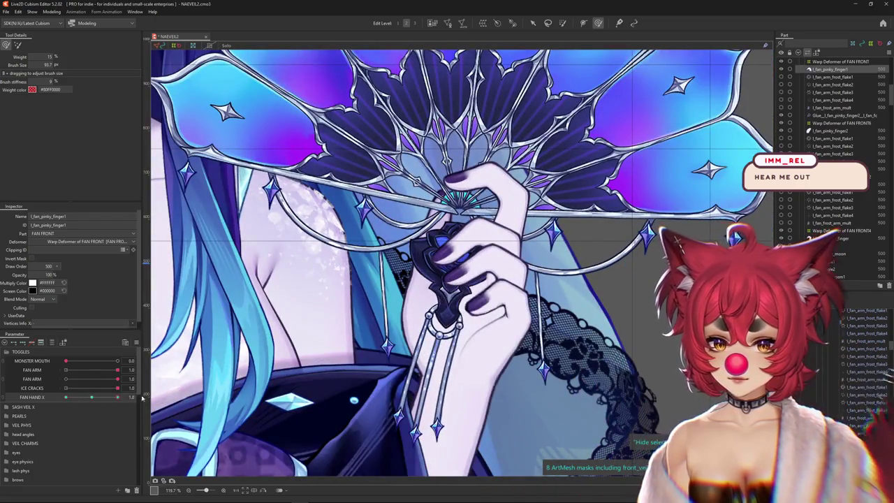
{"action": "scroll", "coordinate": [478, 304], "scroll_direction": "up", "scroll_amount": 3}
{"action": "scroll", "coordinate": [478, 305], "scroll_direction": "up", "scroll_amount": 2}
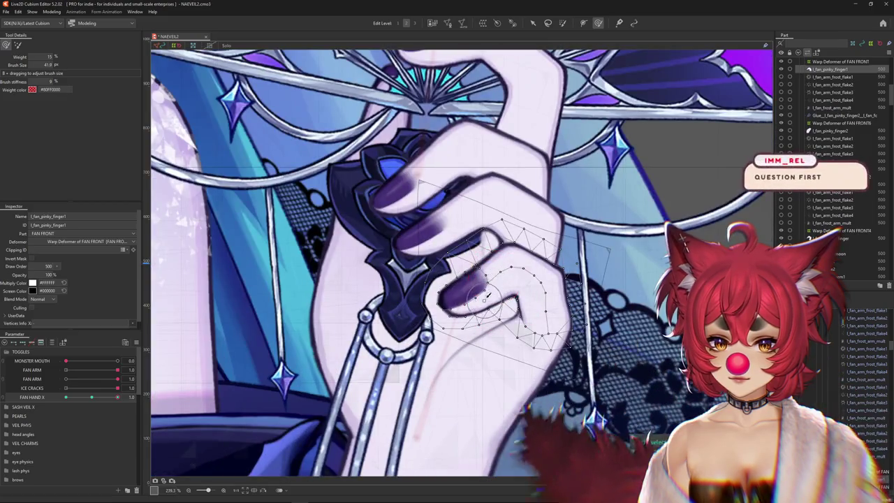
Select the l_fan_pinky_finger1 mesh, pick a vertex, and return to deform-brush warping
{"action": "double_click", "coordinate": [474, 305]}
{"action": "scroll", "coordinate": [490, 319], "scroll_direction": "up", "scroll_amount": 10}
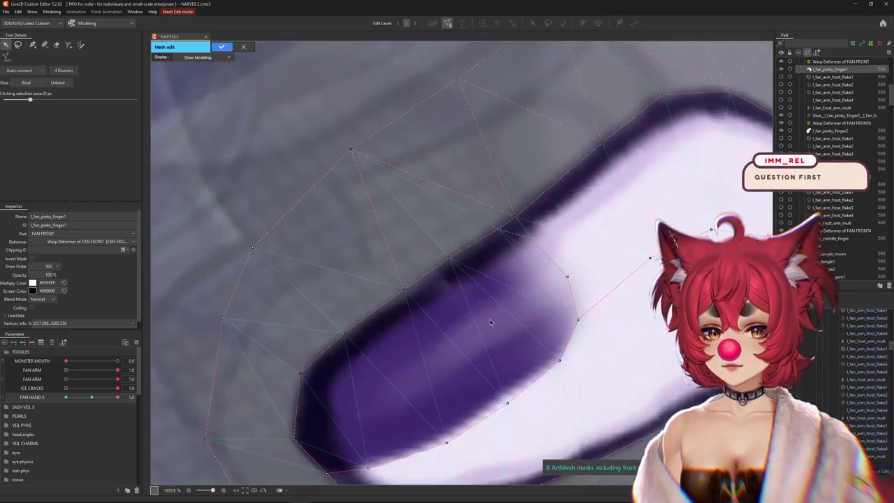
{"action": "left_click", "coordinate": [535, 380]}
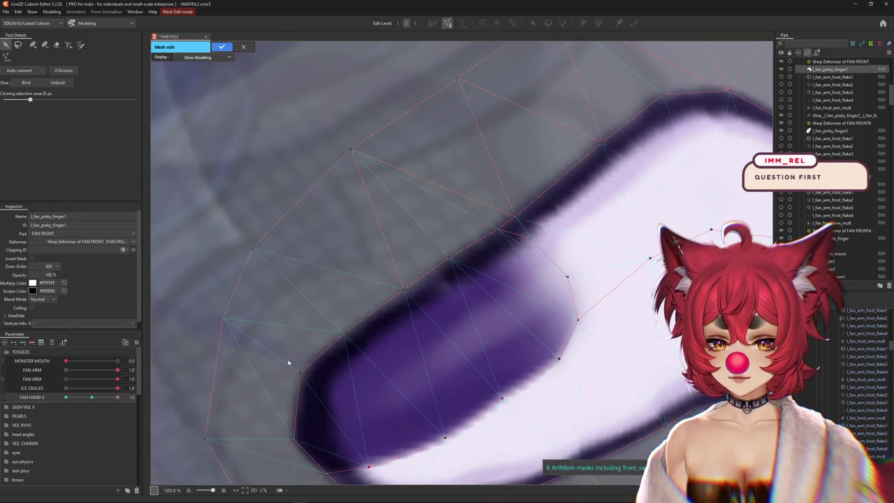
{"action": "left_click", "coordinate": [222, 47]}
{"action": "scroll", "coordinate": [507, 421], "scroll_direction": "down", "scroll_amount": 2}
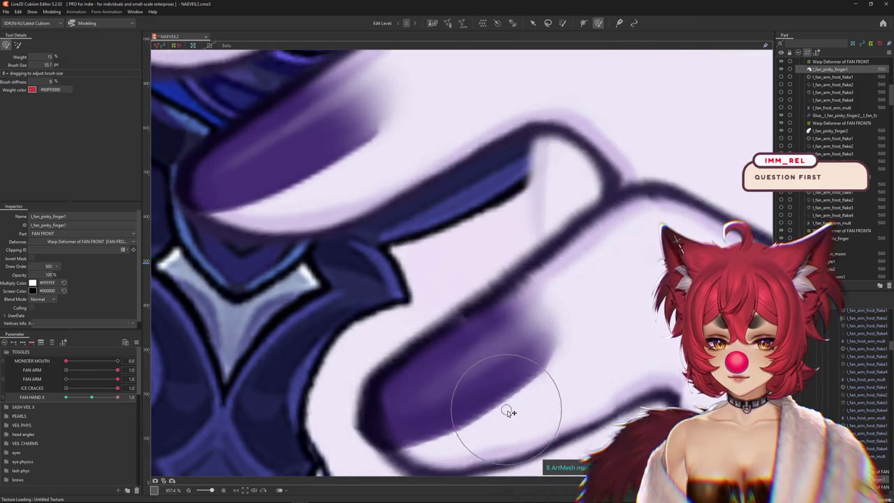
{"action": "scroll", "coordinate": [507, 412], "scroll_direction": "down", "scroll_amount": 4}
{"action": "scroll", "coordinate": [408, 342], "scroll_direction": "up", "scroll_amount": 2}
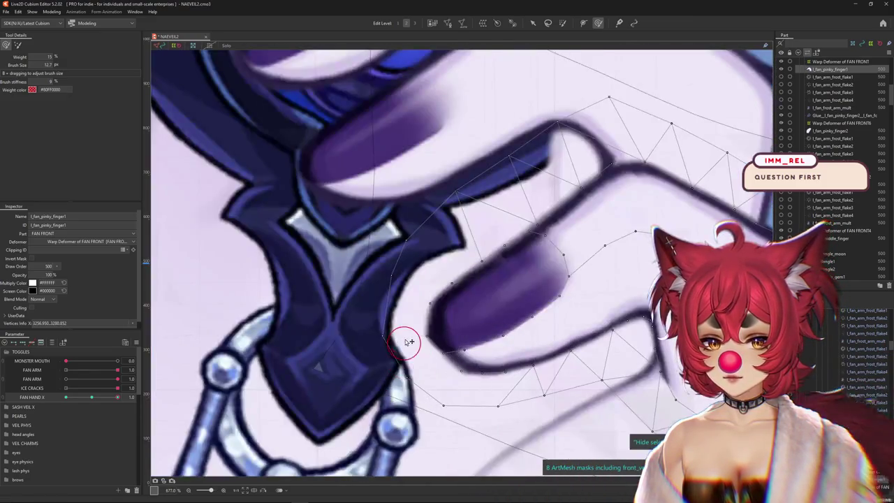
Enlarge the Deform Brush and hide the mesh overlay to inspect the pinky
{"action": "left_click_drag", "start_coordinate": [432, 379], "coordinate": [440, 365]}
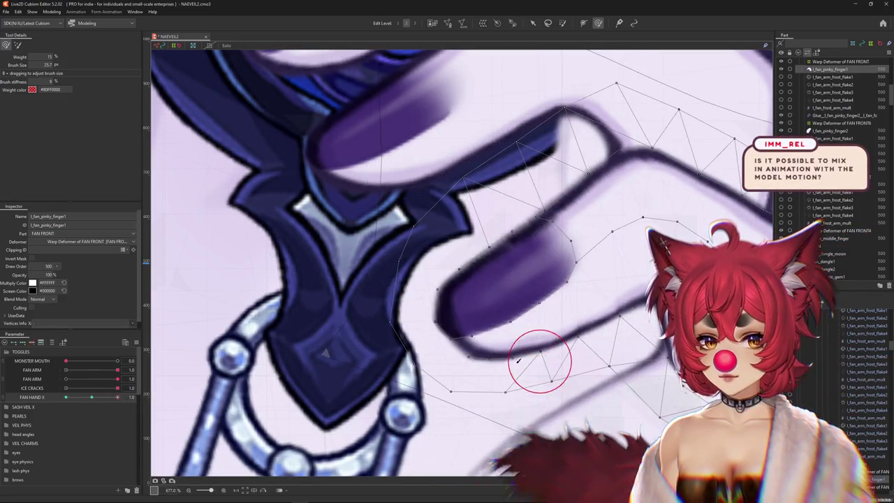
{"action": "left_click_drag", "start_coordinate": [538, 359], "coordinate": [579, 347]}
{"action": "key", "text": "h"}
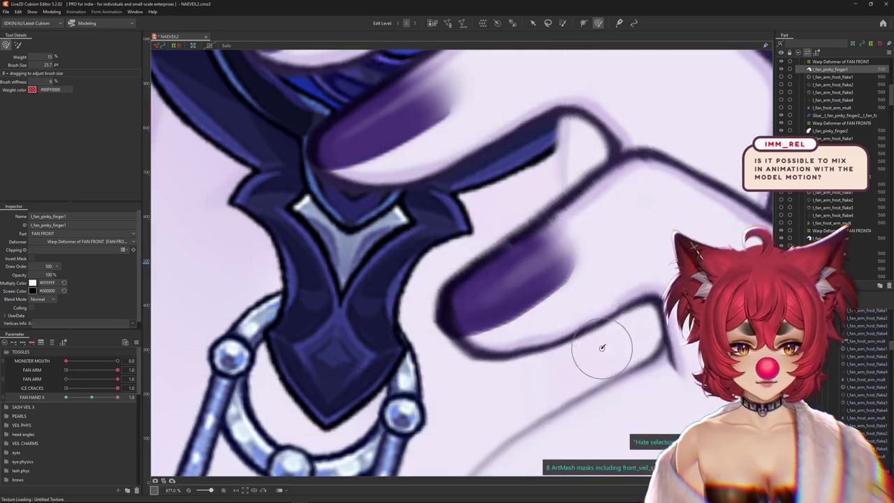
{"action": "scroll", "coordinate": [605, 337], "scroll_direction": "down", "scroll_amount": 2}
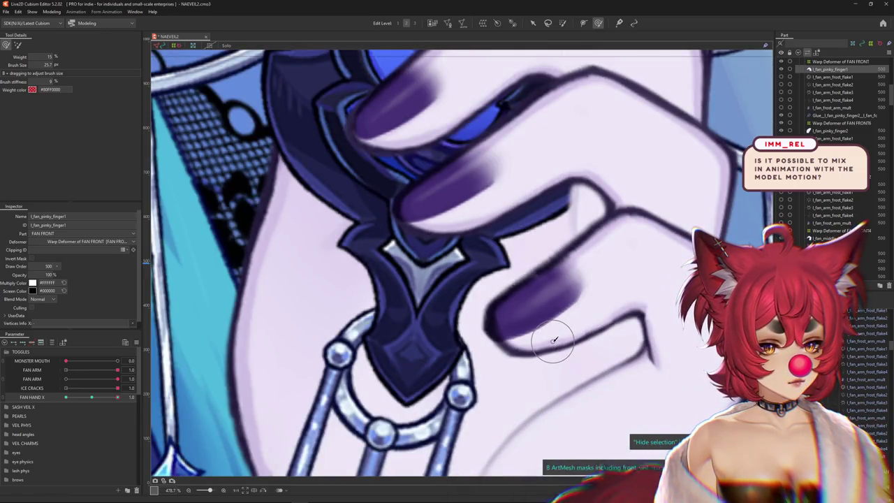
{"action": "scroll", "coordinate": [552, 339], "scroll_direction": "down", "scroll_amount": 5}
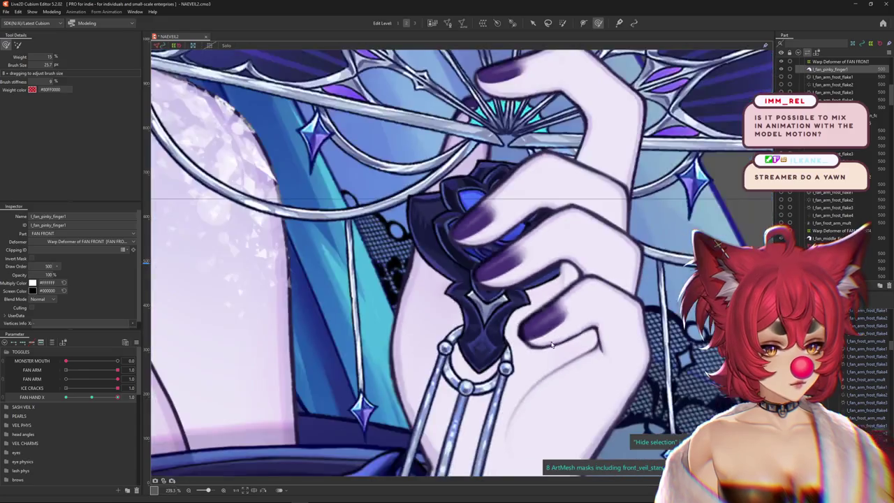
{"action": "scroll", "coordinate": [489, 346], "scroll_direction": "down", "scroll_amount": 5}
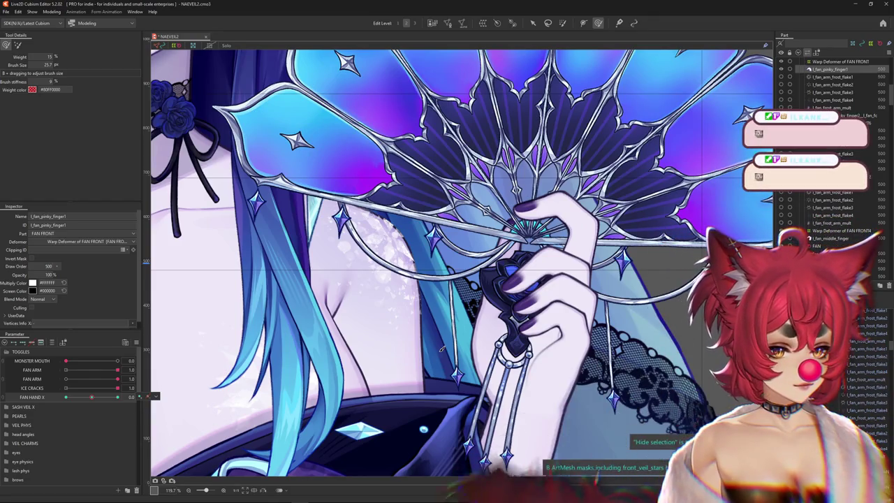
{"action": "scroll", "coordinate": [137, 382], "scroll_direction": "down", "scroll_amount": 1}
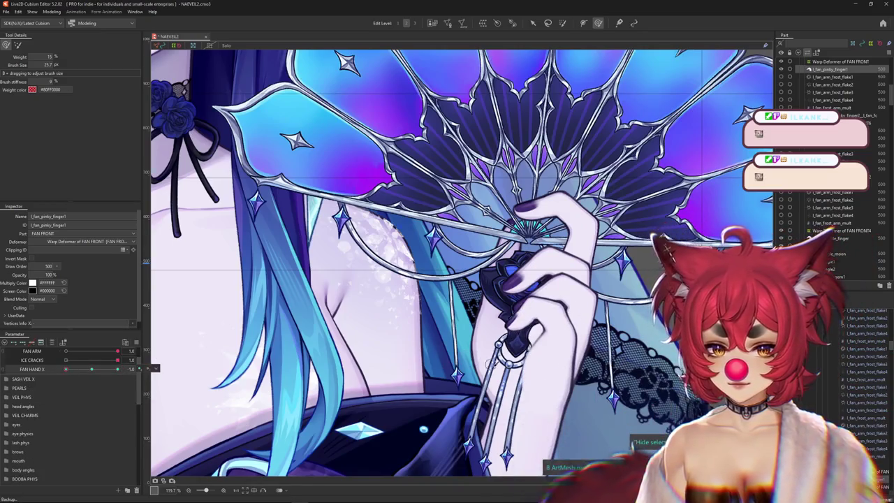
{"action": "scroll", "coordinate": [155, 371], "scroll_direction": "down", "scroll_amount": 3}
{"action": "scroll", "coordinate": [484, 320], "scroll_direction": "up", "scroll_amount": 1}
{"action": "scroll", "coordinate": [492, 322], "scroll_direction": "up", "scroll_amount": 2}
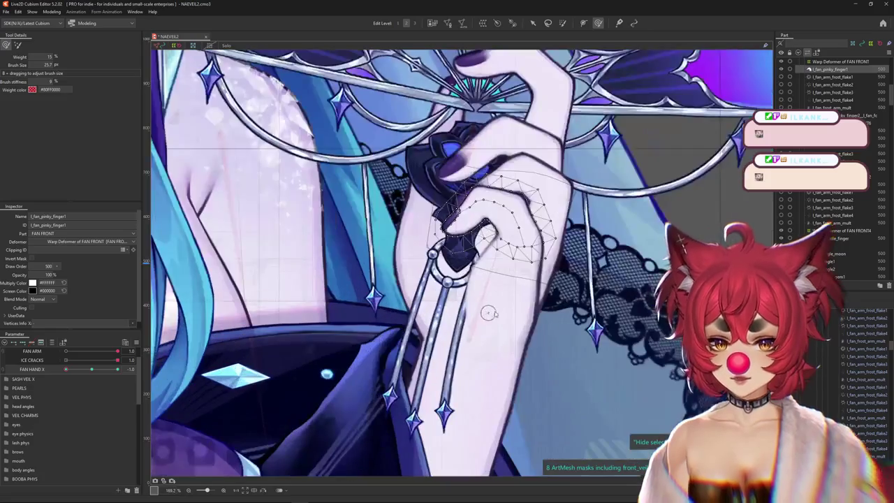
{"action": "scroll", "coordinate": [463, 255], "scroll_direction": "up", "scroll_amount": 2}
{"action": "scroll", "coordinate": [471, 242], "scroll_direction": "up", "scroll_amount": 2}
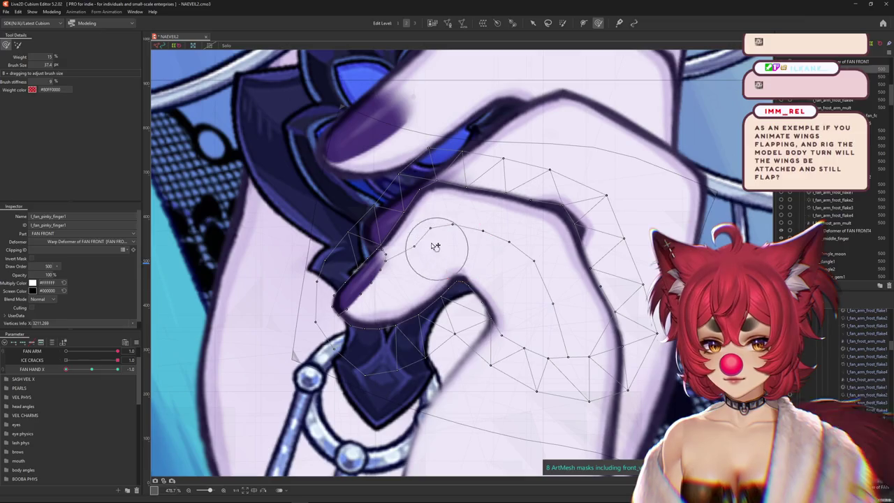
Preview FAN HAND X and push the pinky mesh up and left to curl it
{"action": "left_click_drag", "start_coordinate": [498, 241], "coordinate": [537, 253]}
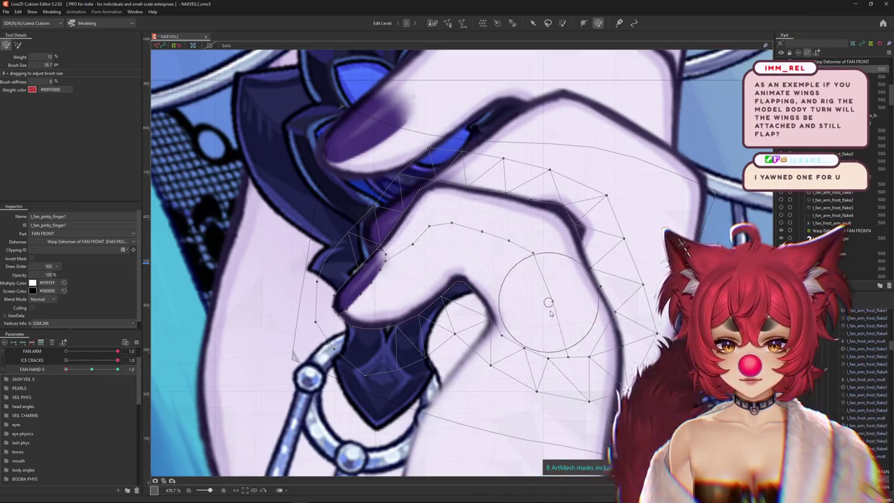
{"action": "scroll", "coordinate": [552, 300], "scroll_direction": "down", "scroll_amount": 3}
{"action": "left_click_drag", "start_coordinate": [98, 371], "coordinate": [91, 368]}
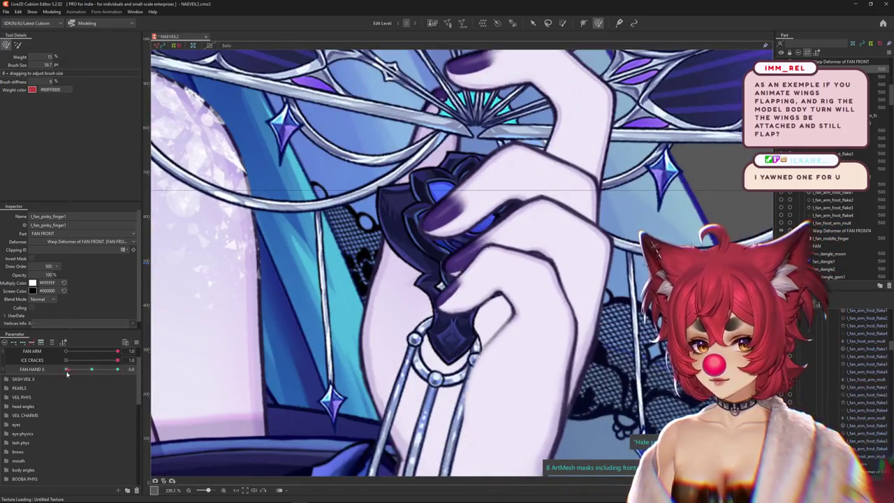
{"action": "mouse_move", "coordinate": [501, 331]}
{"action": "left_mouse_down"}
{"action": "mouse_move", "coordinate": [517, 296]}
{"action": "mouse_move", "coordinate": [533, 342]}
{"action": "mouse_move", "coordinate": [545, 338]}
{"action": "mouse_move", "coordinate": [498, 355]}
{"action": "mouse_move", "coordinate": [421, 344]}
{"action": "mouse_move", "coordinate": [447, 371]}
{"action": "left_mouse_up"}
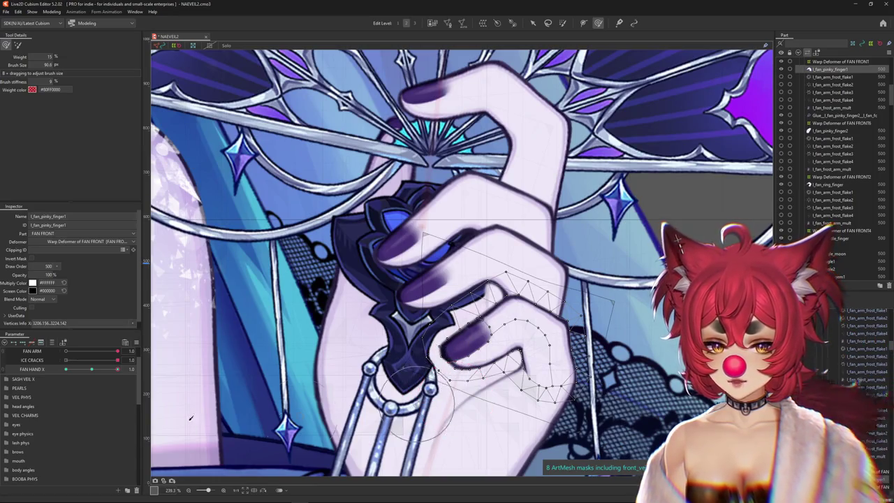
{"action": "left_click_drag", "start_coordinate": [417, 404], "coordinate": [377, 371]}
{"action": "right_click", "coordinate": [161, 369]}
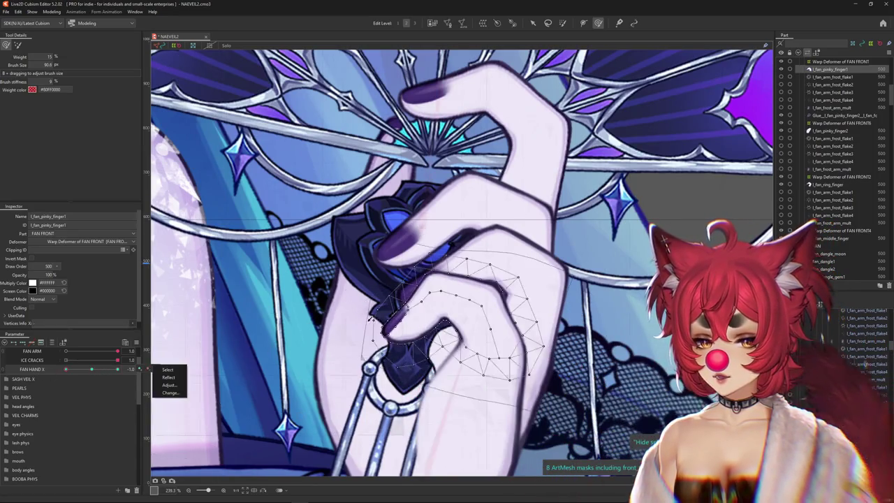
{"action": "scroll", "coordinate": [369, 318], "scroll_direction": "up", "scroll_amount": 3}
{"action": "left_click_drag", "start_coordinate": [383, 310], "coordinate": [360, 300]}
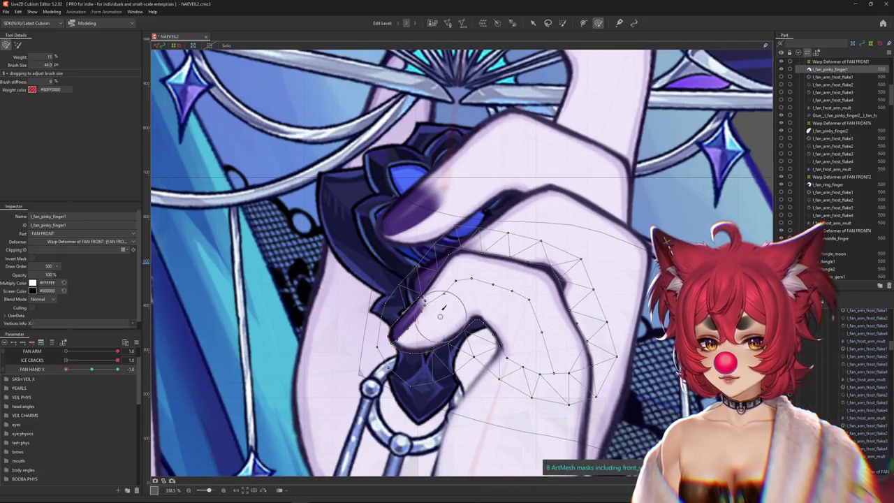
{"action": "left_click_drag", "start_coordinate": [451, 285], "coordinate": [451, 288]}
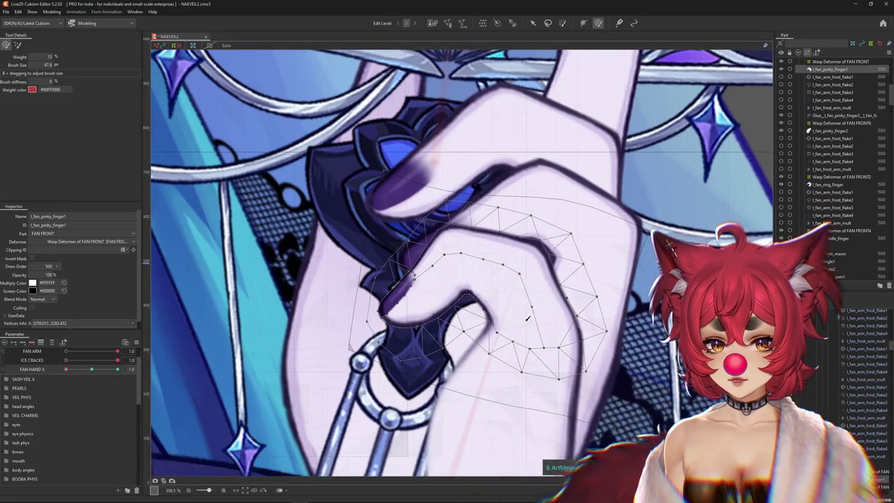
Reselect the pinky mesh and readjust the Deform Brush size for further warping
{"action": "scroll", "coordinate": [302, 371], "scroll_direction": "down", "scroll_amount": 5}
{"action": "scroll", "coordinate": [364, 341], "scroll_direction": "up", "scroll_amount": 5}
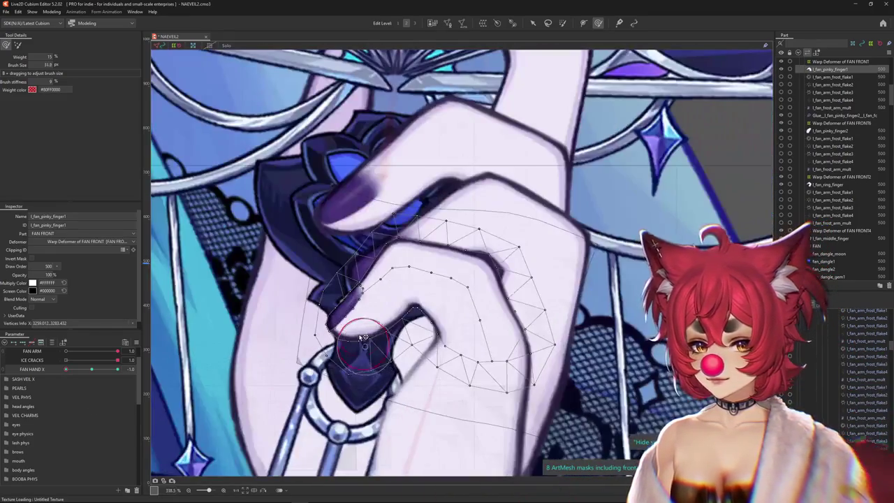
{"action": "scroll", "coordinate": [361, 340], "scroll_direction": "down", "scroll_amount": 5}
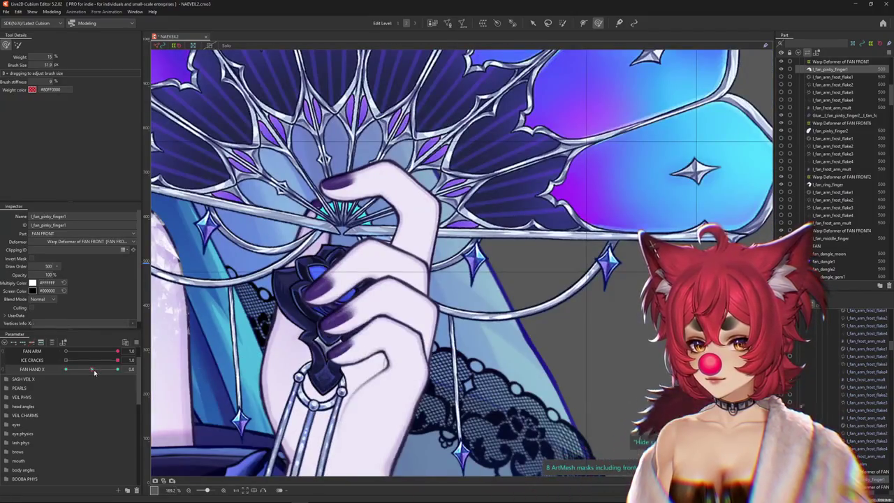
{"action": "scroll", "coordinate": [353, 363], "scroll_direction": "up", "scroll_amount": 5}
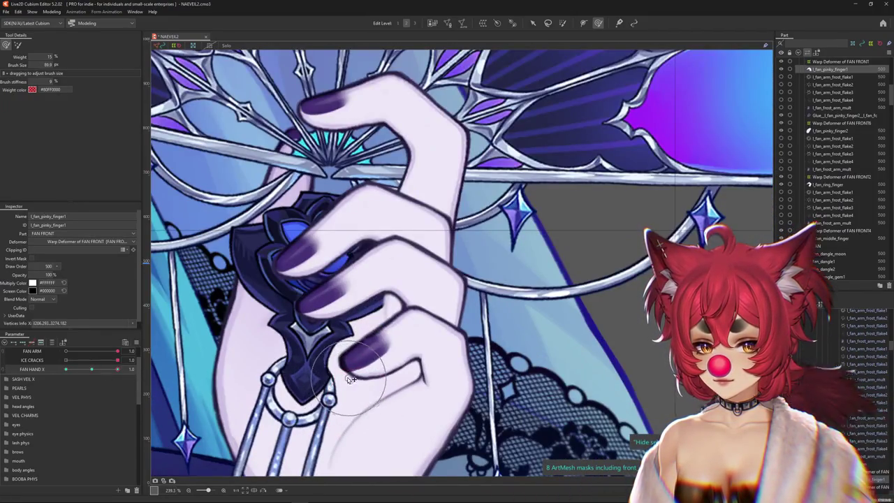
{"action": "left_click_drag", "start_coordinate": [351, 380], "coordinate": [385, 381]}
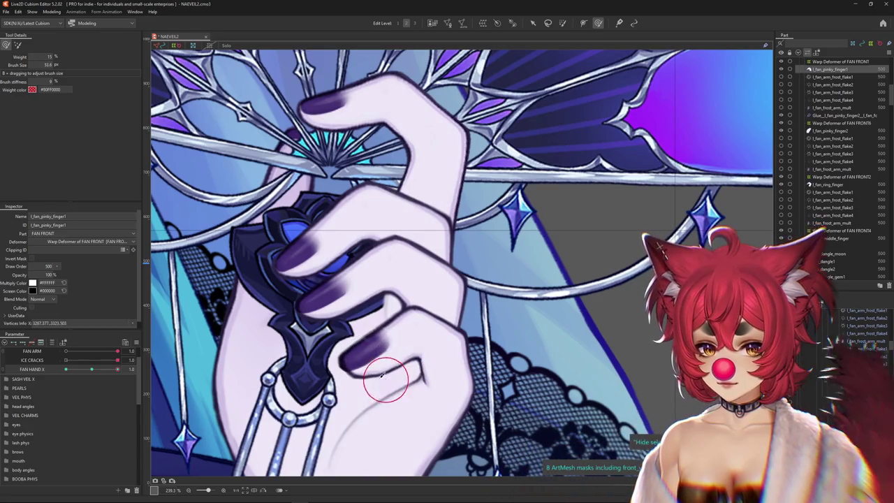
{"action": "left_click", "coordinate": [377, 386]}
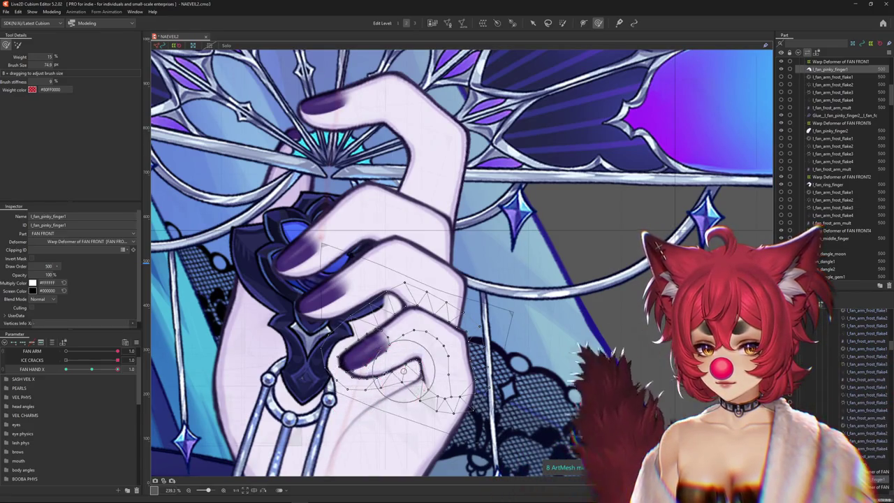
{"action": "left_click_drag", "start_coordinate": [354, 386], "coordinate": [420, 364]}
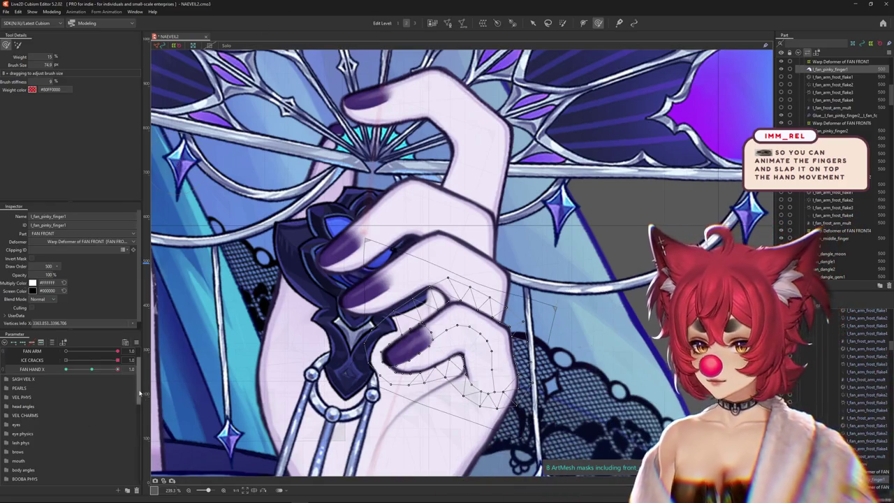
Reselect the pinky finger mesh and switch FAN HAND X to the other pose
{"action": "left_click", "coordinate": [307, 351]}
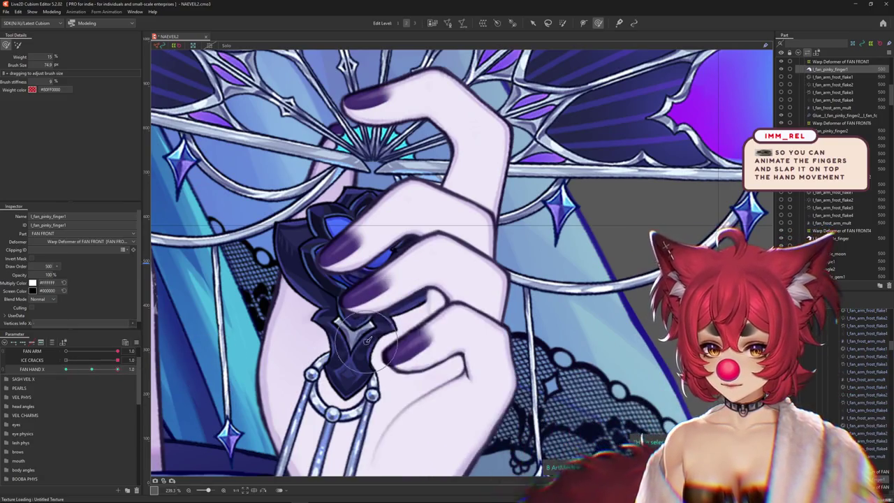
{"action": "scroll", "coordinate": [307, 350], "scroll_direction": "down", "scroll_amount": 2}
{"action": "left_click", "coordinate": [433, 332]}
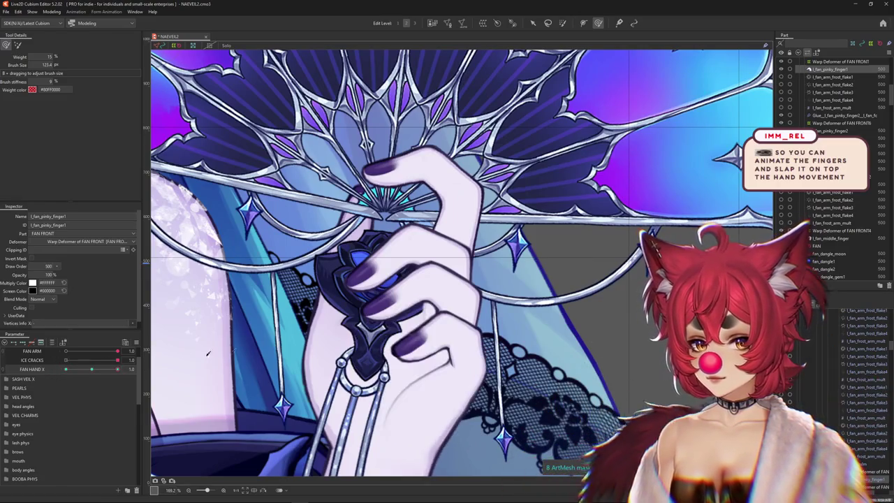
{"action": "left_click", "coordinate": [462, 301]}
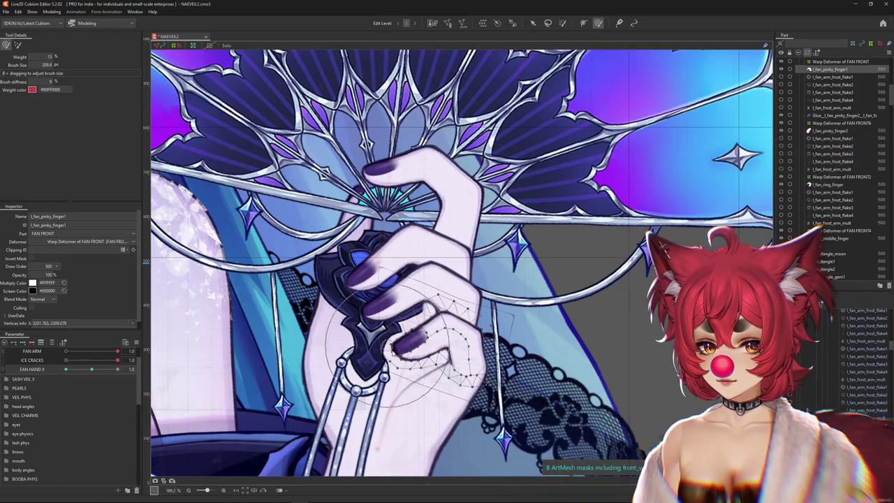
{"action": "left_click", "coordinate": [111, 368]}
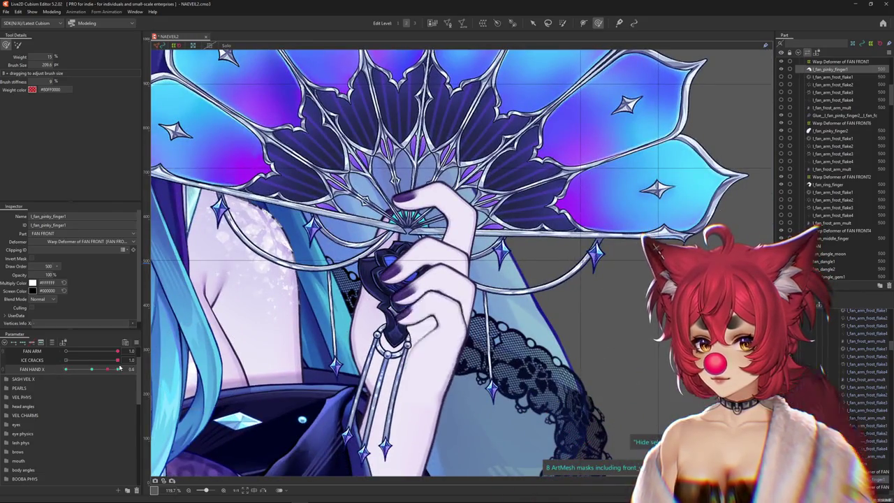
{"action": "scroll", "coordinate": [427, 285], "scroll_direction": "up", "scroll_amount": 3}
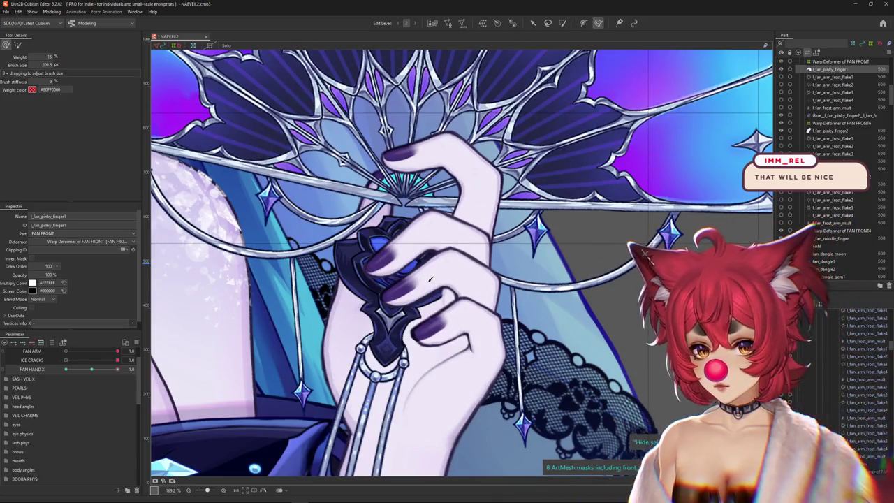
Sweep FAN HAND X to -1.0 and select the Warp Deformer of FAN FRONT
{"action": "left_click_drag", "start_coordinate": [117, 360], "coordinate": [83, 361]}
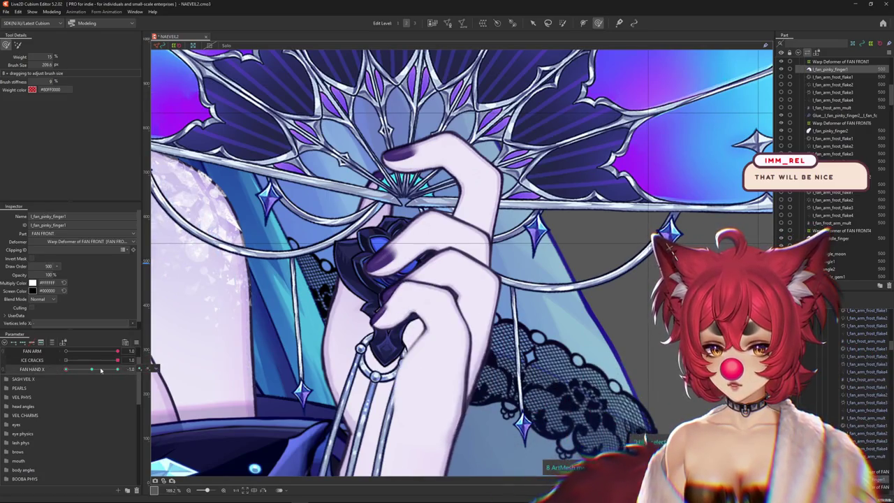
{"action": "left_click_drag", "start_coordinate": [377, 363], "coordinate": [396, 367]}
{"action": "left_click", "coordinate": [841, 61]}
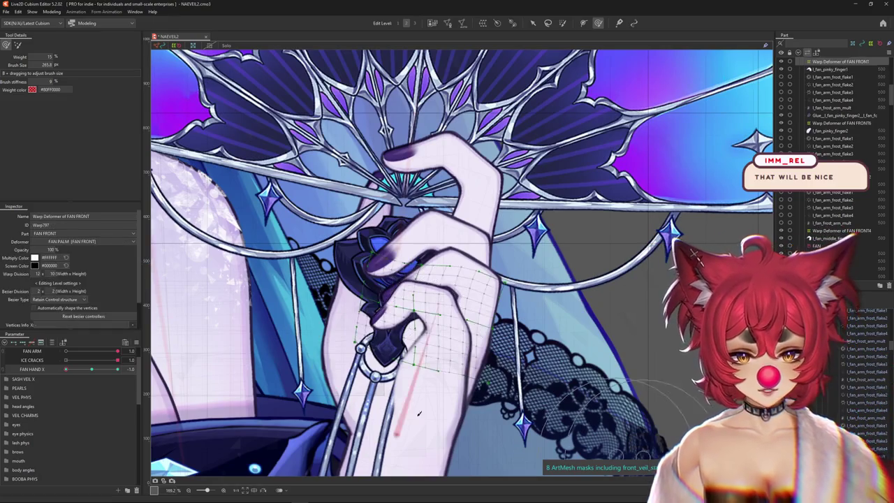
Resize the deform brush, set FAN HAND X to 1.0, and curl the fingers further around the handle
{"action": "left_click_drag", "start_coordinate": [391, 391], "coordinate": [336, 392]}
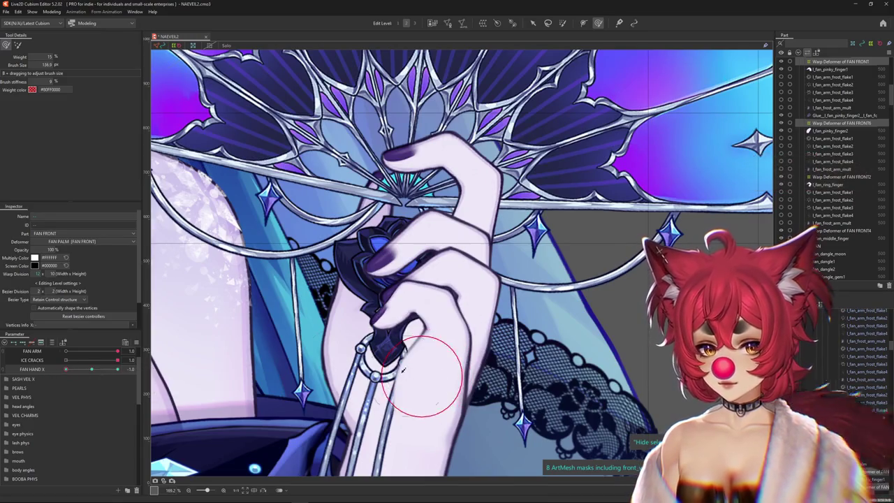
{"action": "left_click_drag", "start_coordinate": [411, 371], "coordinate": [419, 377]}
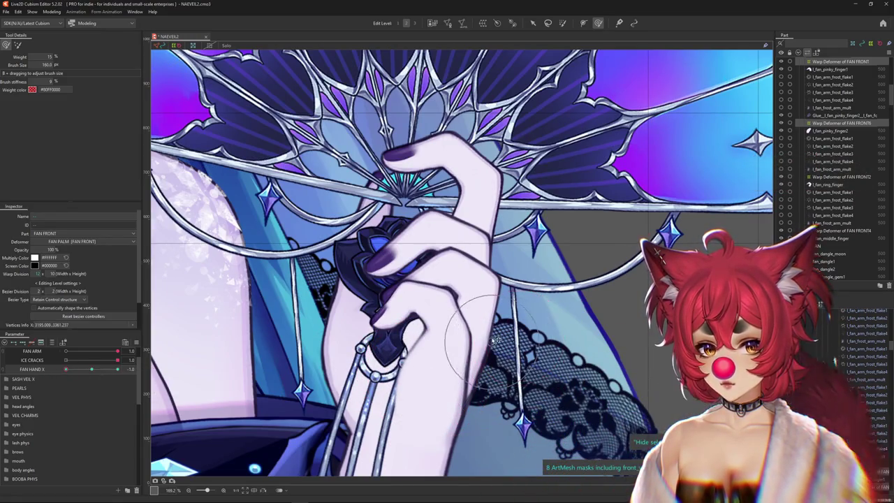
{"action": "left_click_drag", "start_coordinate": [482, 311], "coordinate": [415, 279]}
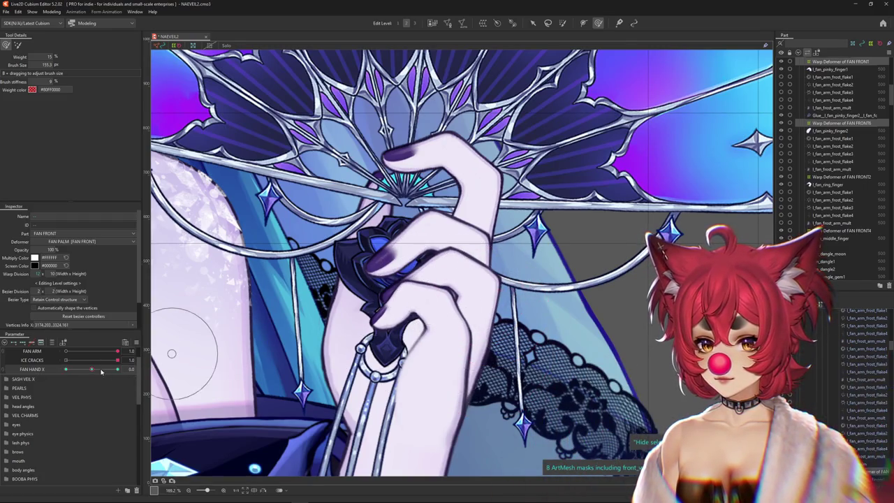
{"action": "left_click_drag", "start_coordinate": [102, 372], "coordinate": [151, 373]}
{"action": "left_click_drag", "start_coordinate": [420, 302], "coordinate": [479, 262]}
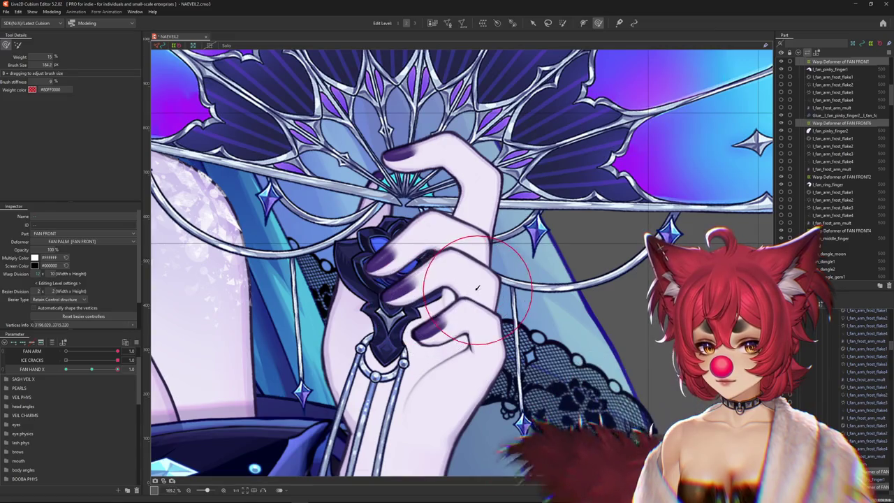
Right-click the hand and lower fingers to list the ArtMeshes beneath them
{"action": "scroll", "coordinate": [424, 296], "scroll_direction": "down", "scroll_amount": 4}
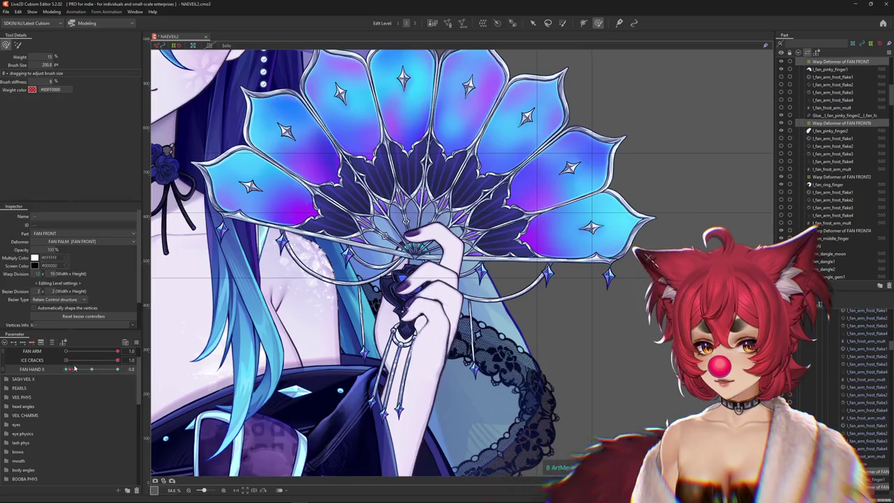
{"action": "scroll", "coordinate": [470, 338], "scroll_direction": "up", "scroll_amount": 4}
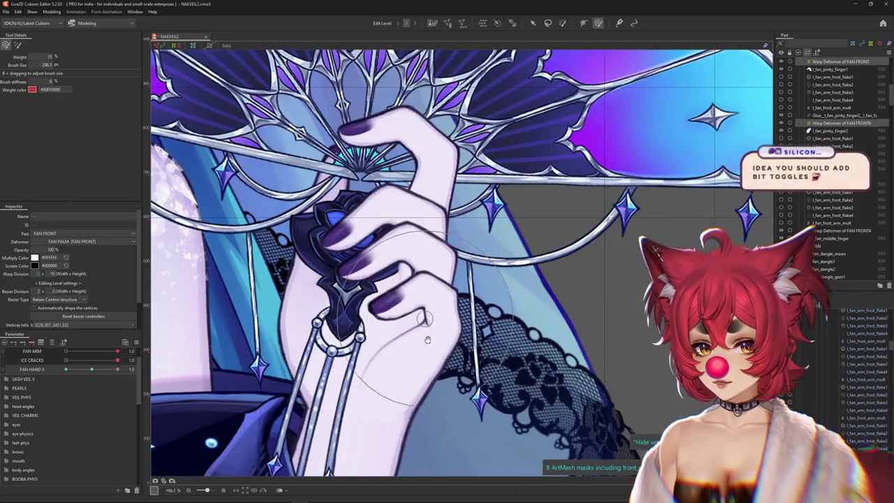
{"action": "scroll", "coordinate": [451, 315], "scroll_direction": "down", "scroll_amount": 2}
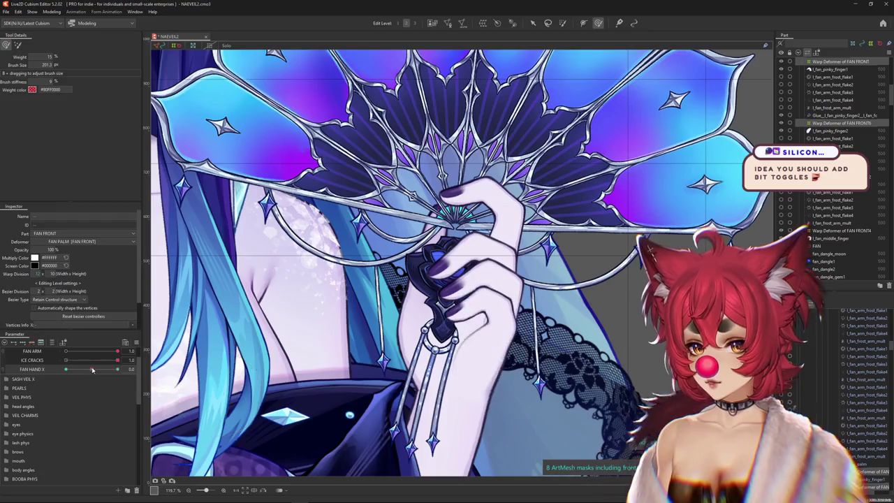
{"action": "scroll", "coordinate": [419, 300], "scroll_direction": "up", "scroll_amount": 4}
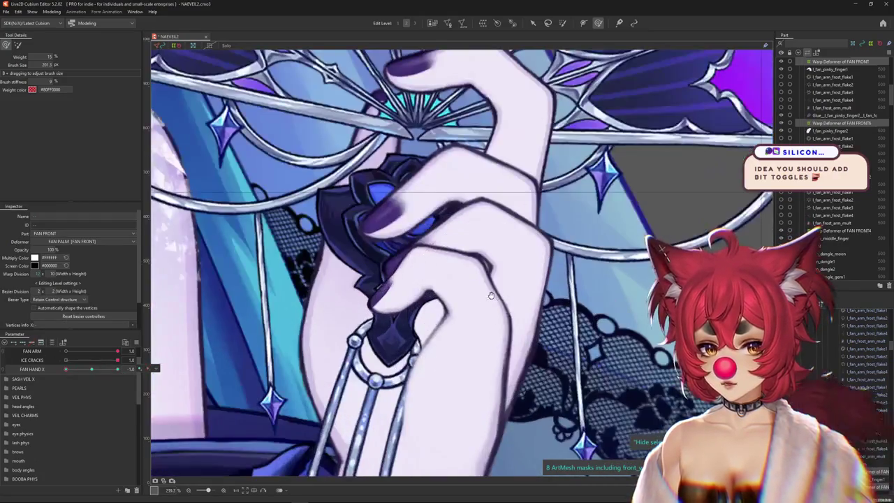
{"action": "right_click", "coordinate": [472, 264]}
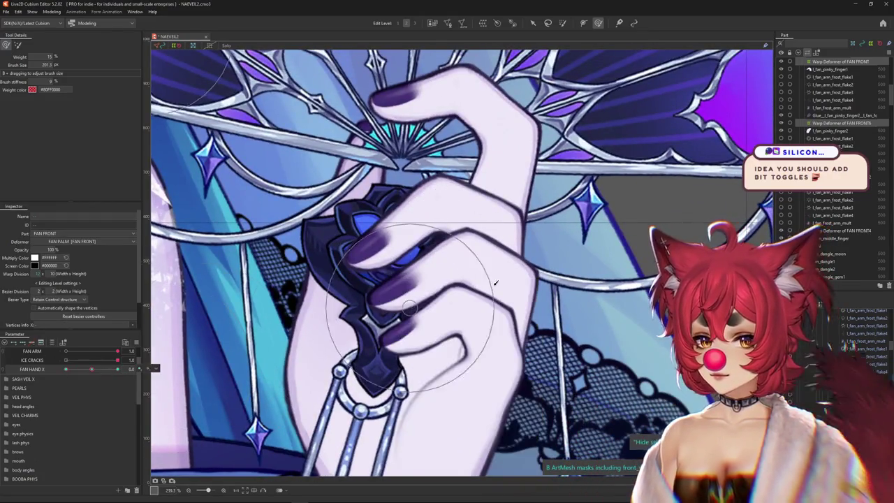
{"action": "right_click", "coordinate": [500, 277]}
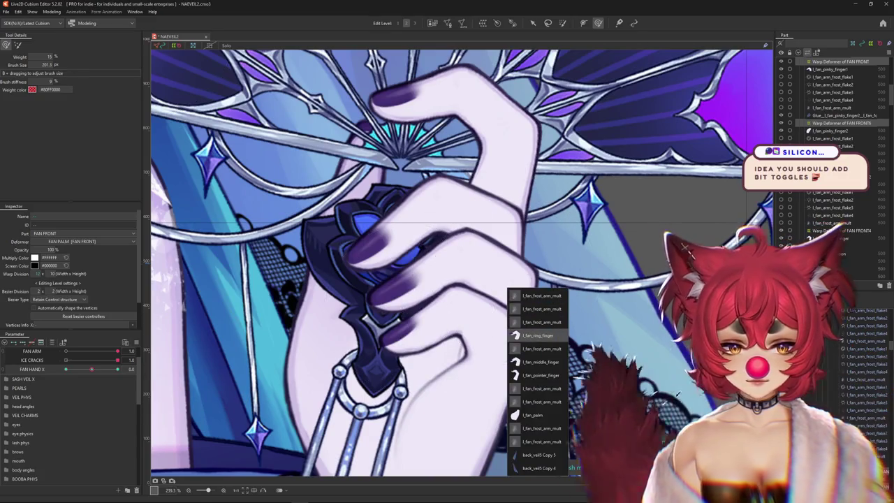
Select the Warp Deformer of FAN FRONT2 and push the finger grid downward
{"action": "left_click", "coordinate": [539, 336]}
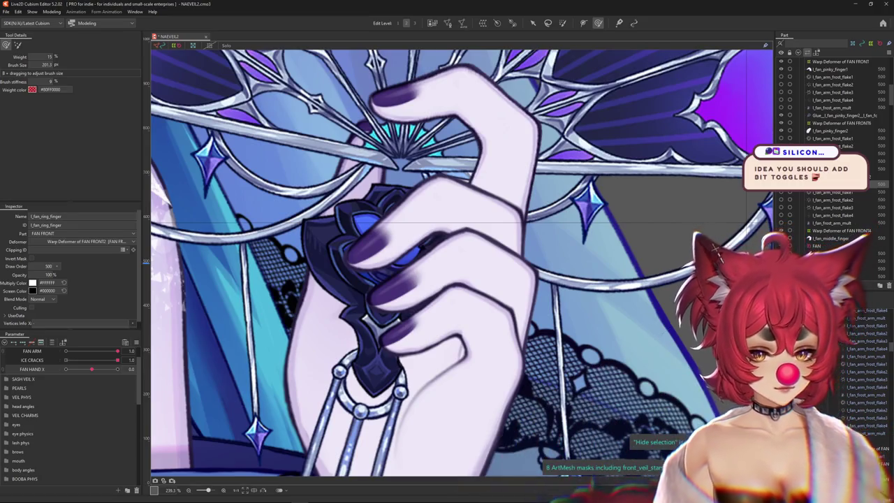
{"action": "left_click", "coordinate": [689, 249]}
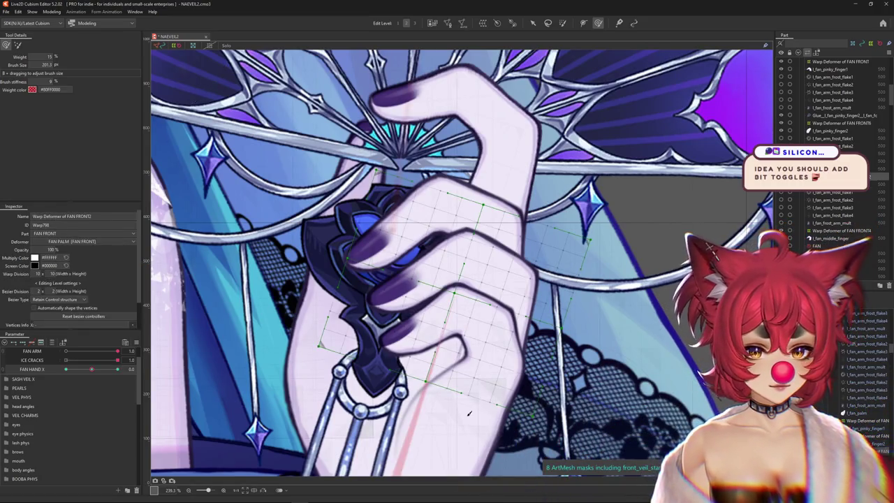
{"action": "mouse_move", "coordinate": [364, 245]}
{"action": "left_mouse_down"}
{"action": "mouse_move", "coordinate": [405, 287]}
{"action": "mouse_move", "coordinate": [510, 261]}
{"action": "mouse_move", "coordinate": [428, 346]}
{"action": "mouse_move", "coordinate": [470, 307]}
{"action": "left_mouse_up"}
{"action": "left_click_drag", "start_coordinate": [406, 234], "coordinate": [412, 339]}
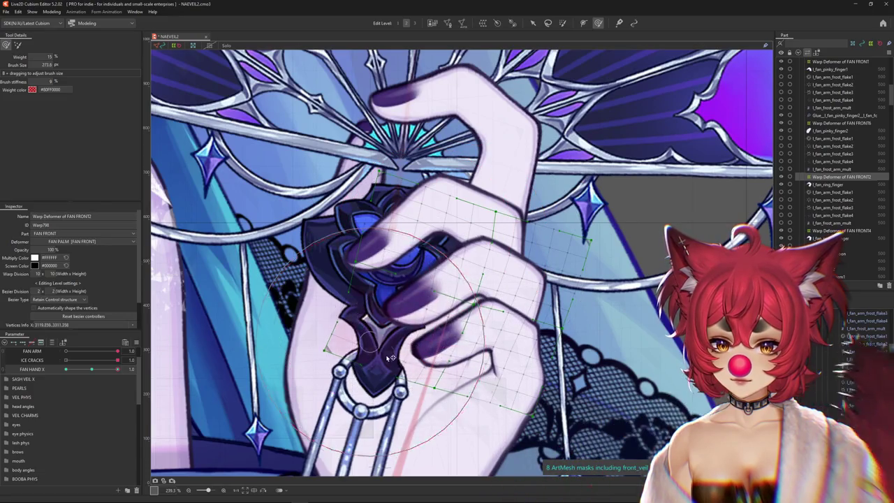
{"action": "scroll", "coordinate": [391, 358], "scroll_direction": "down", "scroll_amount": 5}
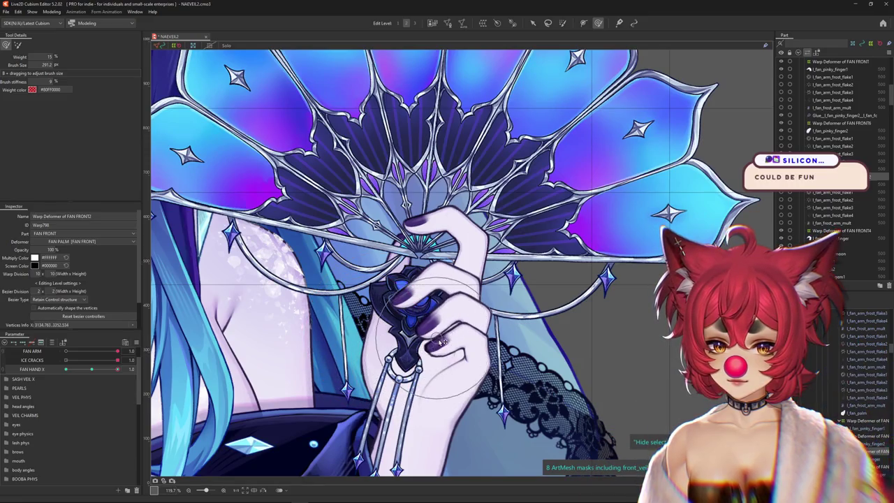
{"action": "left_click_drag", "start_coordinate": [437, 325], "coordinate": [419, 308]}
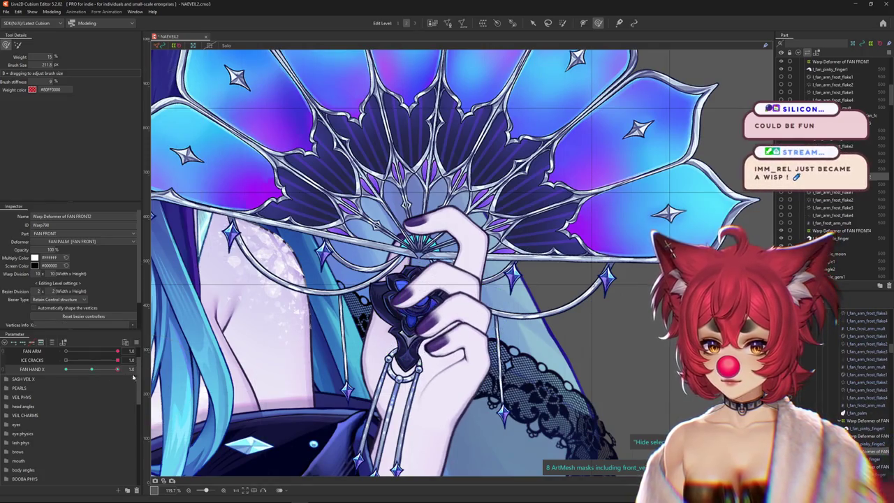
{"action": "left_click_drag", "start_coordinate": [517, 338], "coordinate": [529, 320]}
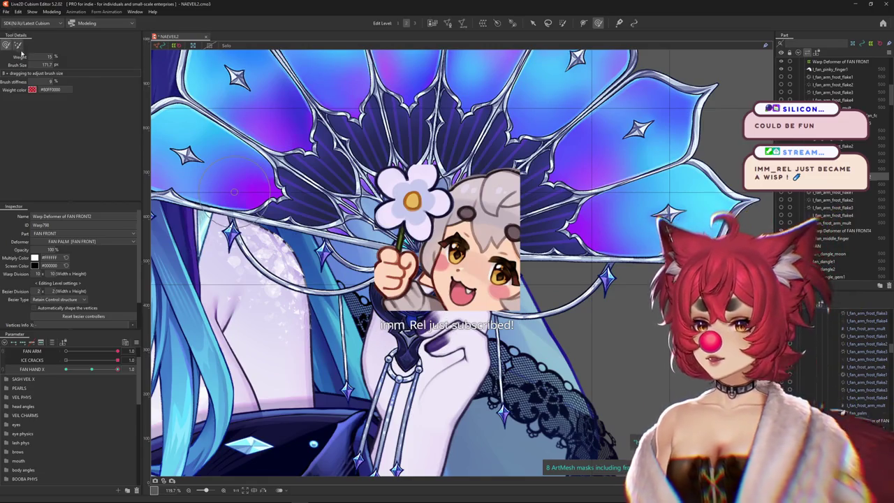
Recentre the hand and scrub FAN HAND X to preview the finger pose
{"action": "left_click_drag", "start_coordinate": [333, 256], "coordinate": [356, 243]}
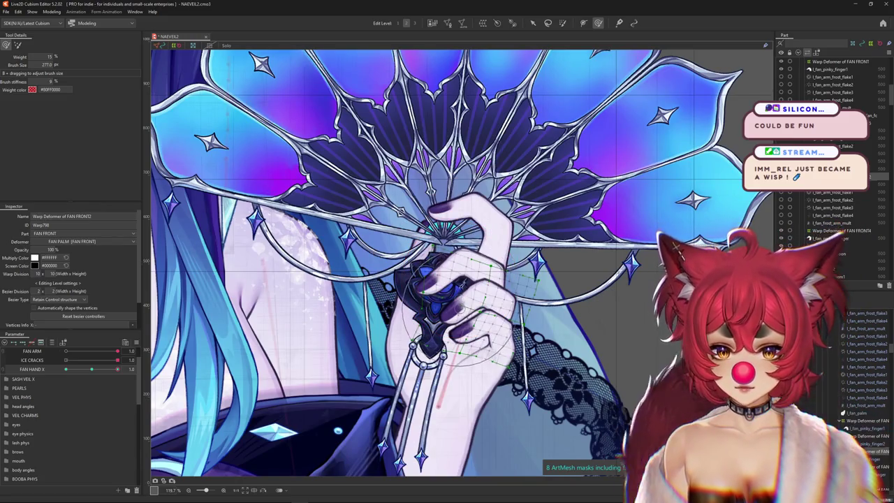
{"action": "scroll", "coordinate": [457, 314], "scroll_direction": "down", "scroll_amount": 1}
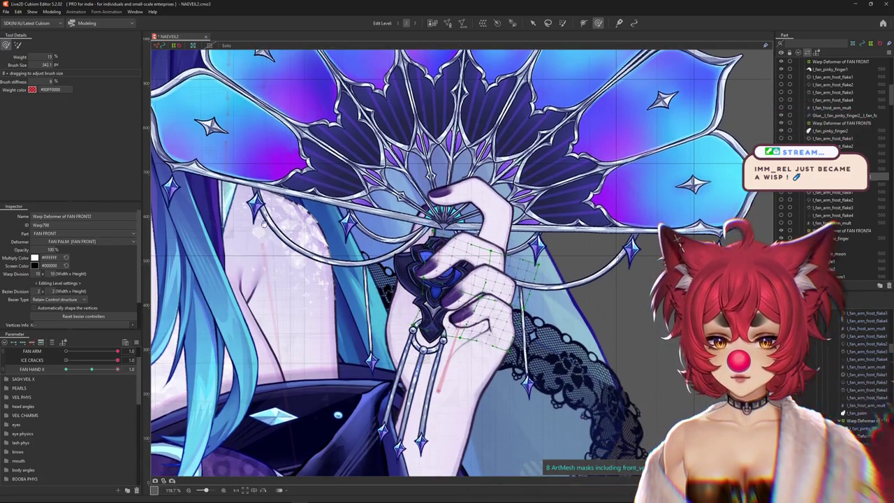
{"action": "scroll", "coordinate": [510, 297], "scroll_direction": "up", "scroll_amount": 2}
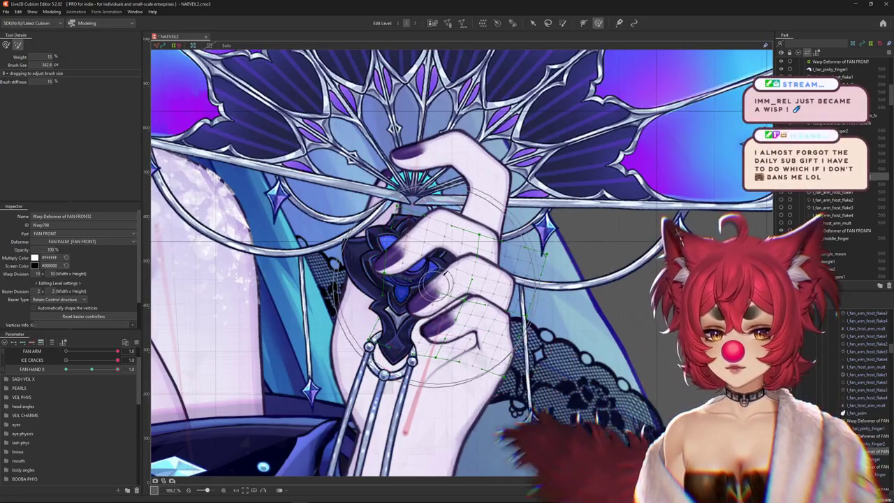
{"action": "left_click_drag", "start_coordinate": [459, 248], "coordinate": [611, 264]}
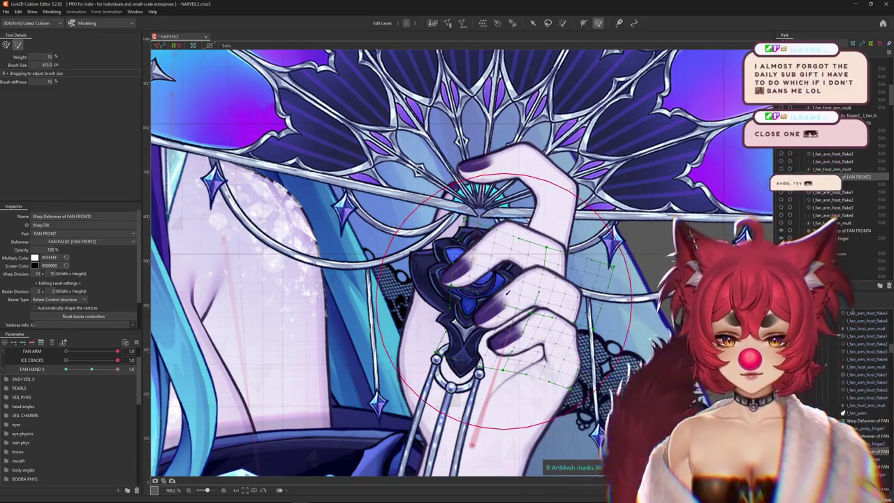
{"action": "scroll", "coordinate": [493, 286], "scroll_direction": "right", "scroll_amount": 2}
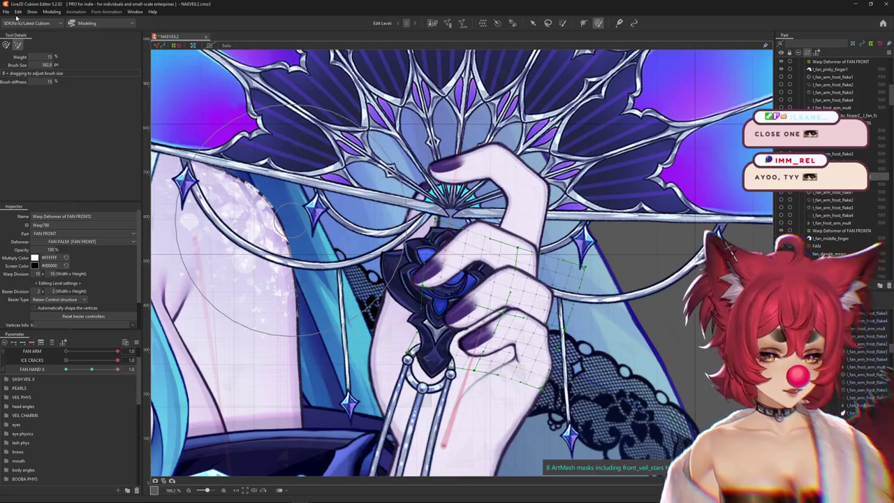
{"action": "scroll", "coordinate": [470, 316], "scroll_direction": "down", "scroll_amount": 3}
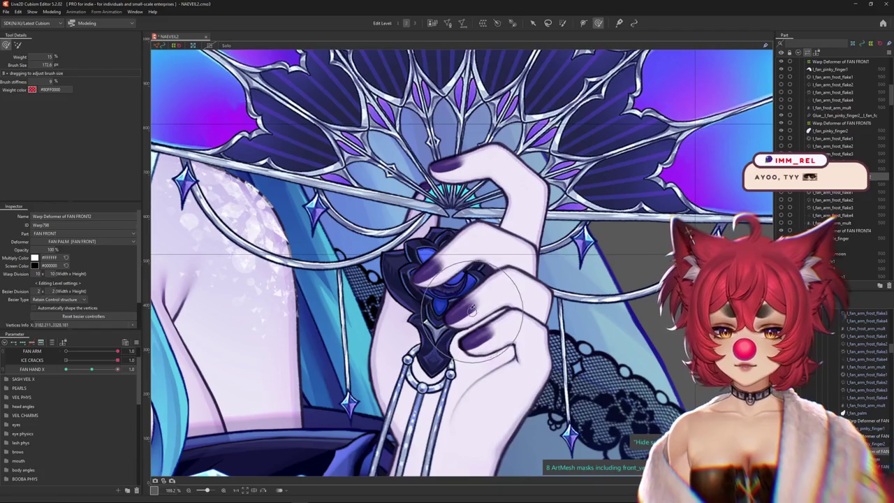
{"action": "left_click_drag", "start_coordinate": [91, 369], "coordinate": [125, 375]}
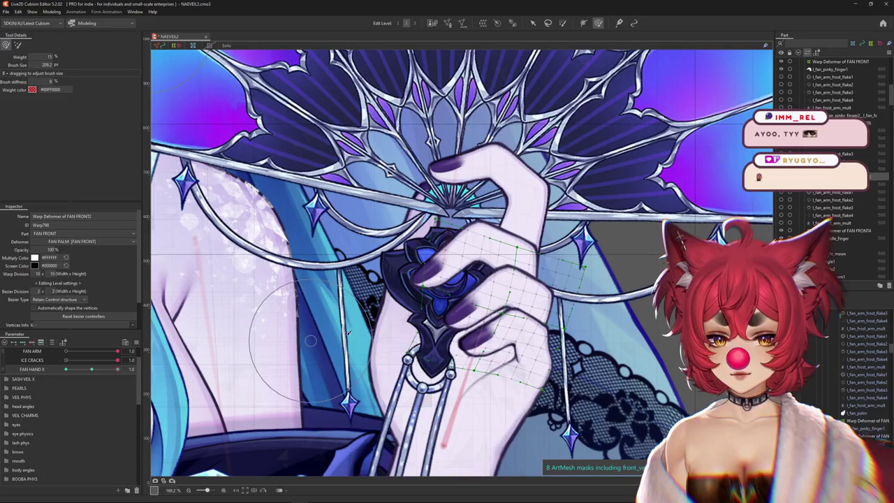
{"action": "scroll", "coordinate": [530, 297], "scroll_direction": "up", "scroll_amount": 1}
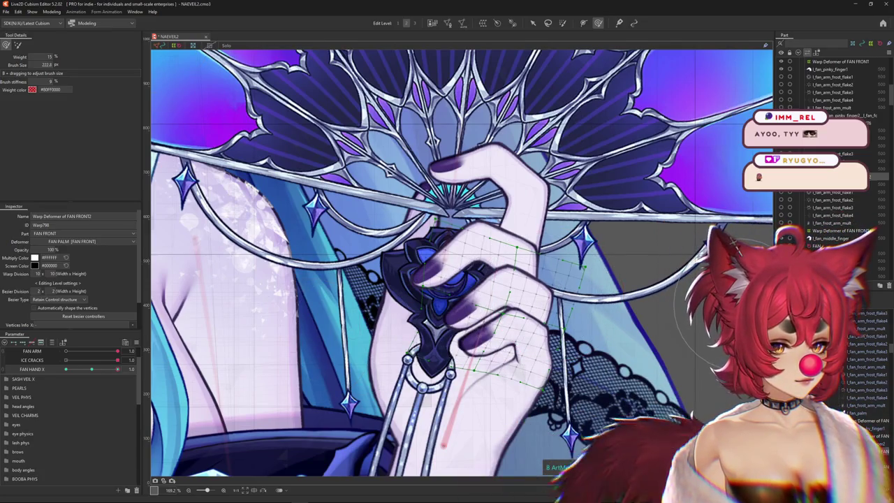
{"action": "scroll", "coordinate": [264, 333], "scroll_direction": "up", "scroll_amount": 2}
{"action": "left_click_drag", "start_coordinate": [91, 369], "coordinate": [91, 369]}
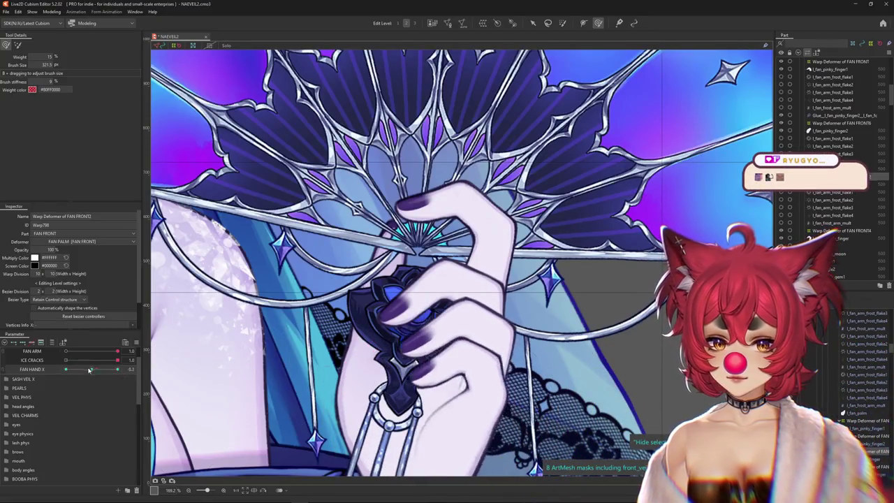
Reshape and smooth the lower fingers around the handle, then test along FAN HAND X
{"action": "left_click_drag", "start_coordinate": [430, 384], "coordinate": [419, 370]}
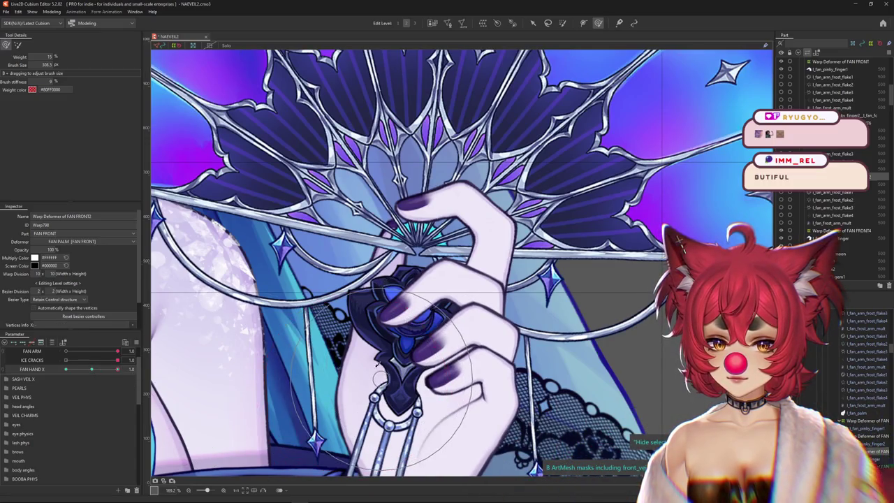
{"action": "mouse_move", "coordinate": [385, 358]}
{"action": "left_mouse_down"}
{"action": "mouse_move", "coordinate": [508, 330]}
{"action": "mouse_move", "coordinate": [437, 377]}
{"action": "mouse_move", "coordinate": [391, 392]}
{"action": "left_mouse_up"}
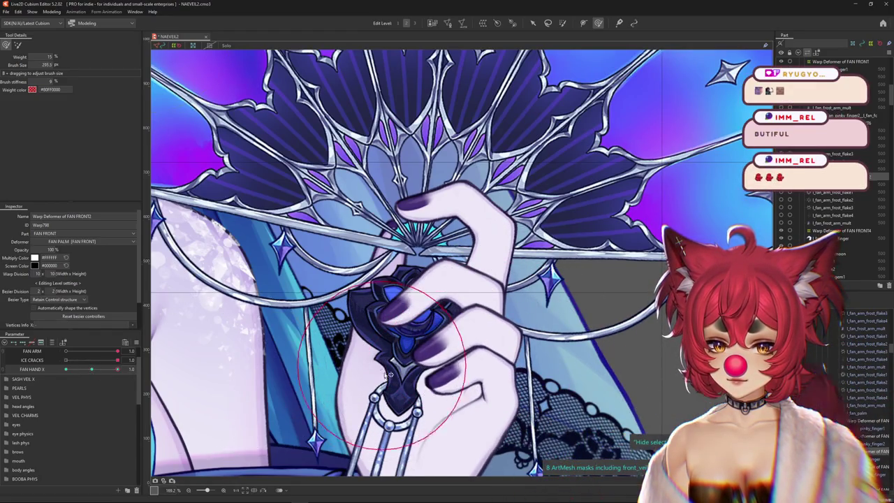
{"action": "left_click_drag", "start_coordinate": [100, 371], "coordinate": [91, 373]}
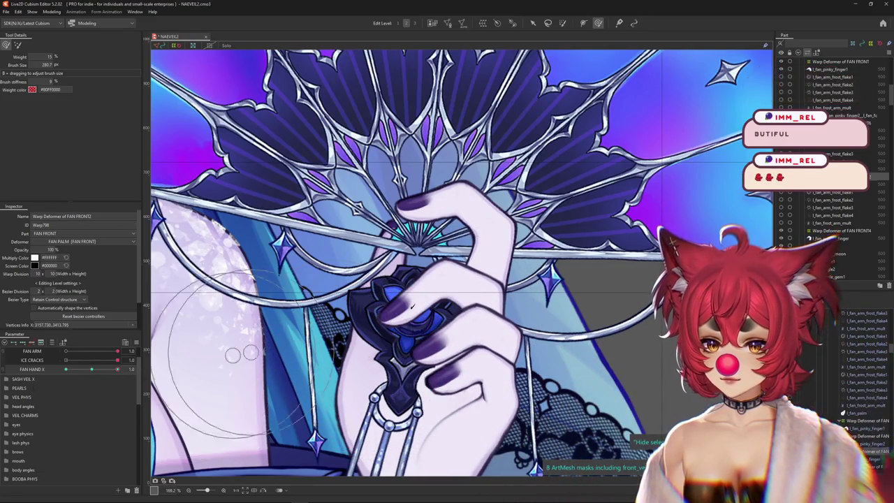
{"action": "left_click", "coordinate": [864, 419]}
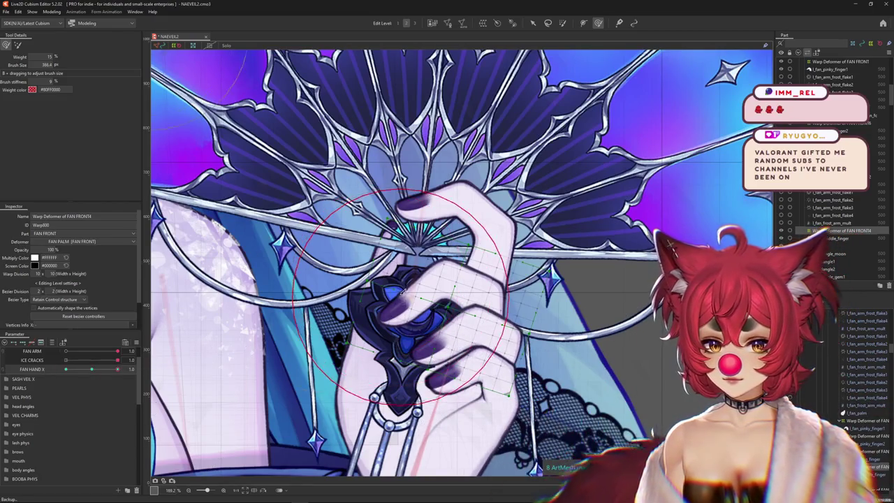
Push the FAN FRONT finger grid toward a curl with a smaller warp brush
{"action": "left_click_drag", "start_coordinate": [436, 318], "coordinate": [435, 319]}
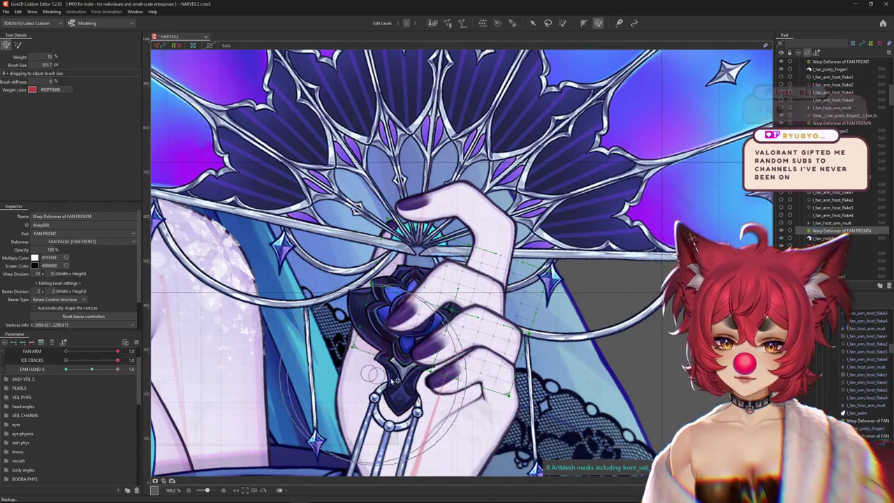
{"action": "left_click_drag", "start_coordinate": [375, 328], "coordinate": [403, 317]}
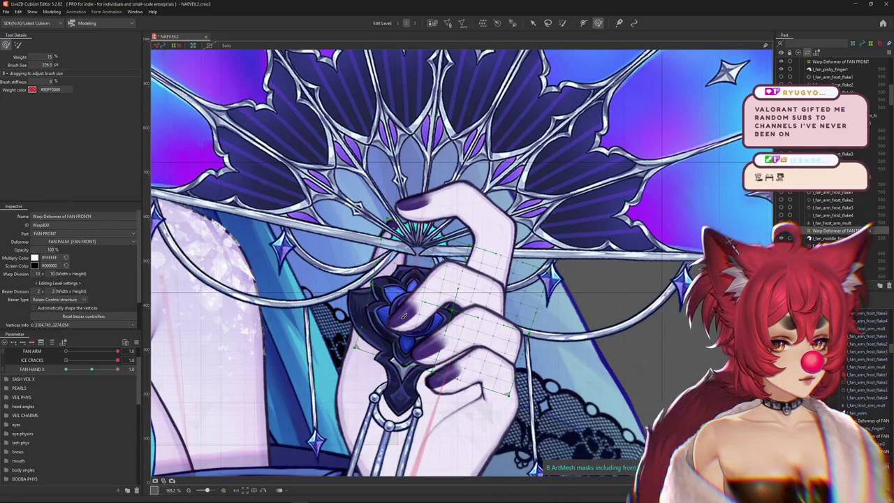
{"action": "left_click_drag", "start_coordinate": [92, 369], "coordinate": [92, 369]}
{"action": "mouse_move", "coordinate": [444, 307]}
{"action": "left_mouse_down"}
{"action": "mouse_move", "coordinate": [420, 299]}
{"action": "mouse_move", "coordinate": [478, 281]}
{"action": "left_mouse_up"}
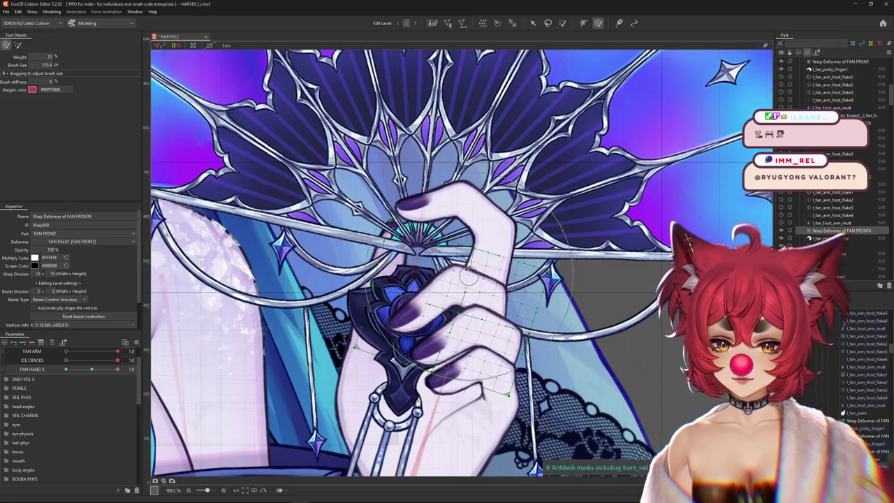
{"action": "left_click_drag", "start_coordinate": [397, 345], "coordinate": [351, 299]}
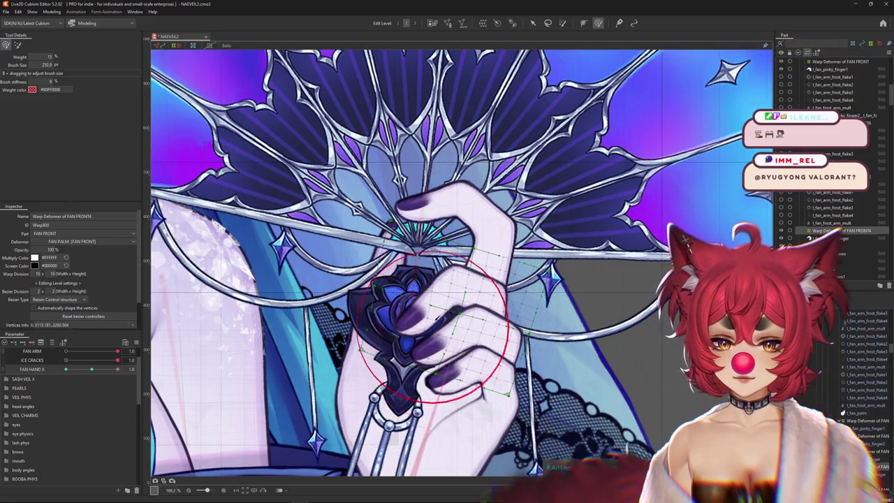
Compare FAN HAND X poses and bend the lower fingers further into a curl
{"action": "left_click", "coordinate": [92, 369]}
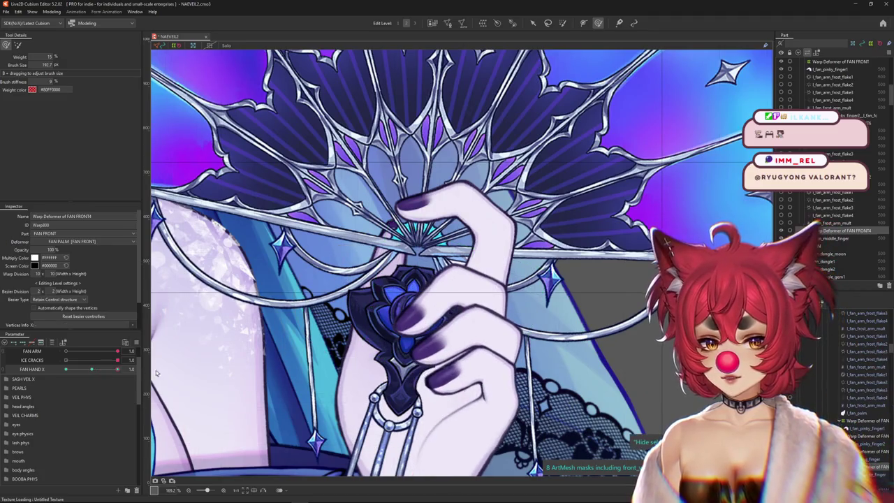
{"action": "left_click_drag", "start_coordinate": [447, 280], "coordinate": [381, 344]}
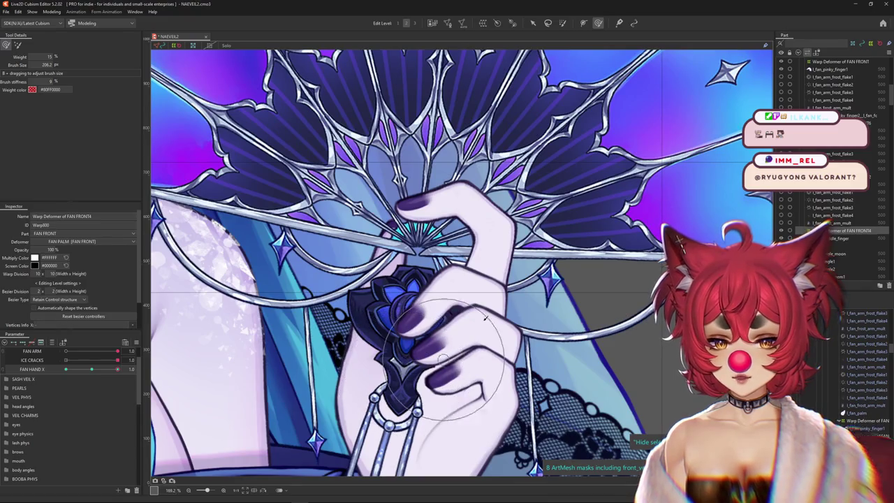
{"action": "left_click_drag", "start_coordinate": [220, 360], "coordinate": [235, 362]}
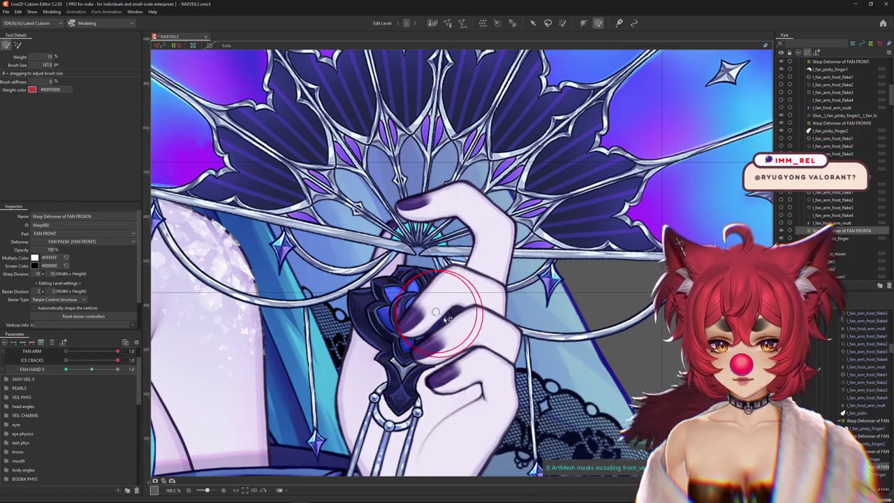
{"action": "left_click_drag", "start_coordinate": [452, 285], "coordinate": [434, 270]}
{"action": "mouse_move", "coordinate": [473, 330]}
{"action": "left_mouse_down"}
{"action": "mouse_move", "coordinate": [481, 321]}
{"action": "mouse_move", "coordinate": [431, 324]}
{"action": "left_mouse_up"}
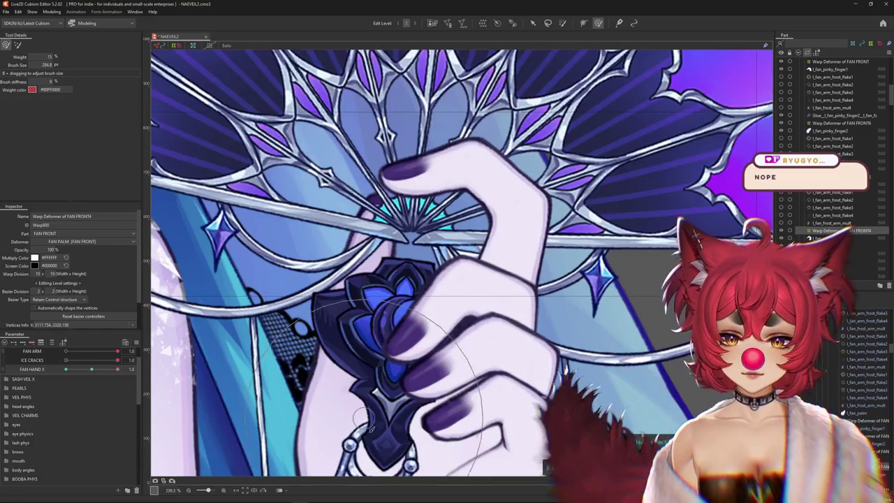
{"action": "scroll", "coordinate": [429, 331], "scroll_direction": "down", "scroll_amount": 3}
Set FAN HAND X to 0.0, recentre on the hand, and warp the curled fingers further
{"action": "left_click", "coordinate": [82, 370]}
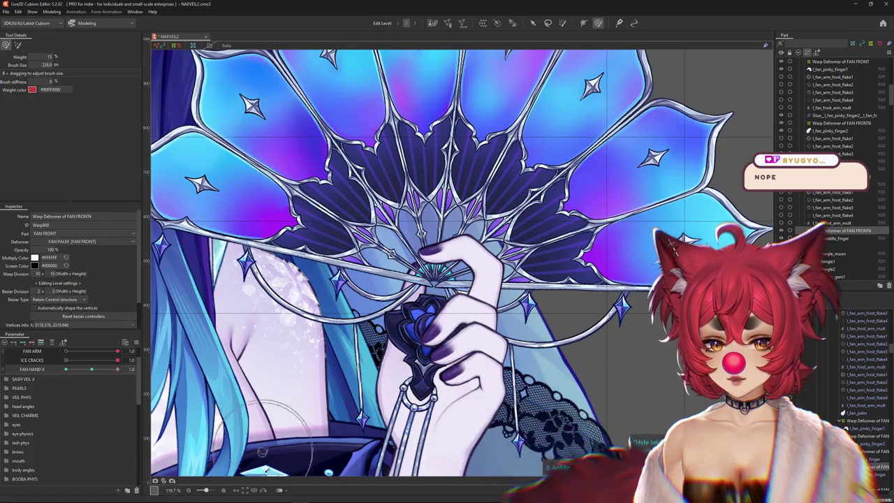
{"action": "scroll", "coordinate": [475, 353], "scroll_direction": "up", "scroll_amount": 2}
{"action": "scroll", "coordinate": [493, 356], "scroll_direction": "up", "scroll_amount": 1}
{"action": "scroll", "coordinate": [493, 356], "scroll_direction": "up", "scroll_amount": 2}
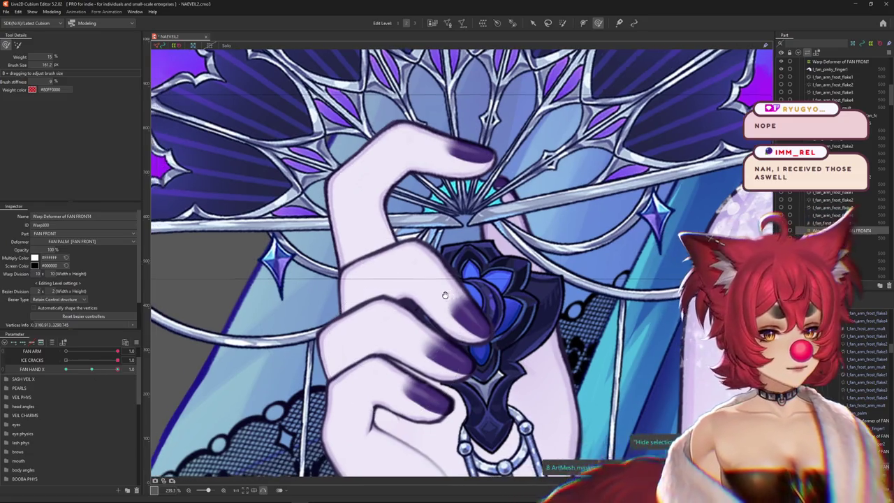
{"action": "left_click_drag", "start_coordinate": [409, 302], "coordinate": [426, 301]}
{"action": "scroll", "coordinate": [427, 300], "scroll_direction": "down", "scroll_amount": 2}
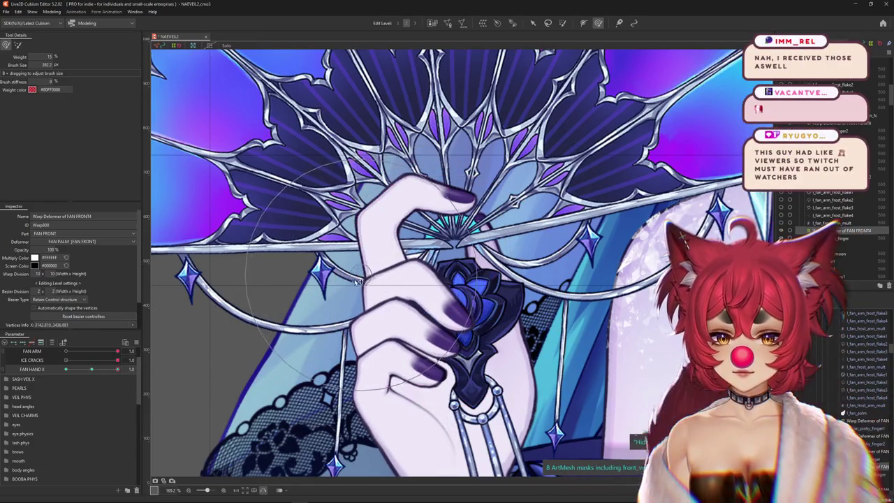
{"action": "left_click_drag", "start_coordinate": [385, 317], "coordinate": [429, 310]}
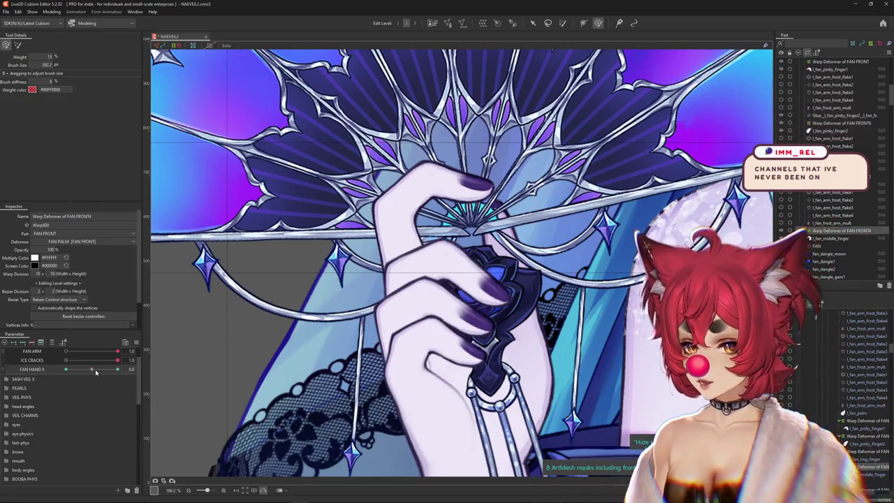
{"action": "mouse_move", "coordinate": [455, 314]}
{"action": "left_mouse_down"}
{"action": "mouse_move", "coordinate": [503, 323]}
{"action": "mouse_move", "coordinate": [517, 290]}
{"action": "left_mouse_up"}
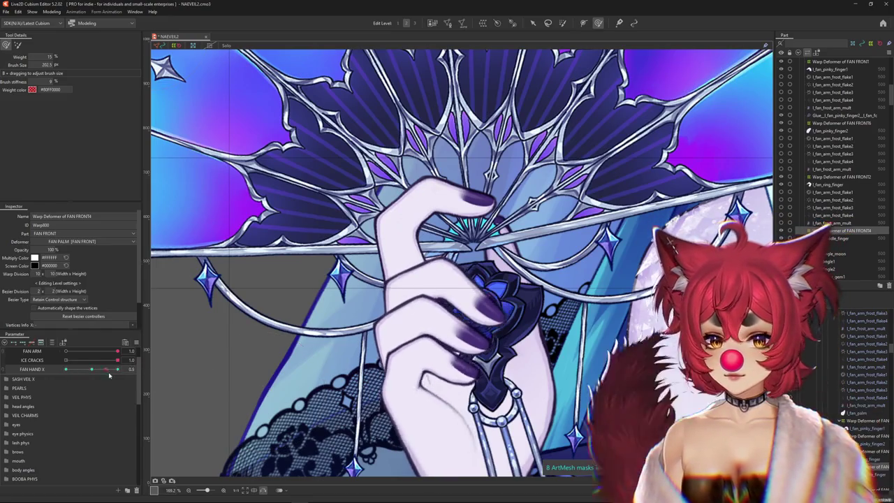
Tighten and smooth the lower fingers' curl, scrubbing FAN HAND X between poses to check
{"action": "left_click_drag", "start_coordinate": [482, 321], "coordinate": [500, 319]}
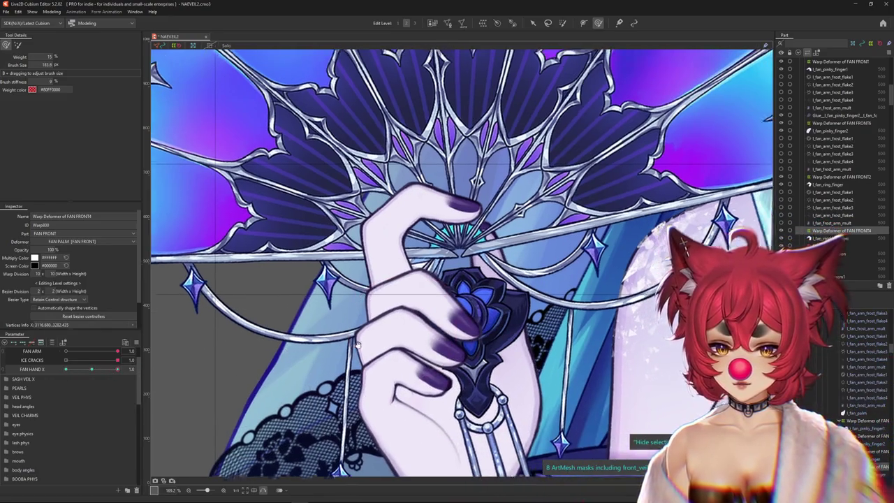
{"action": "left_click_drag", "start_coordinate": [431, 336], "coordinate": [375, 356]}
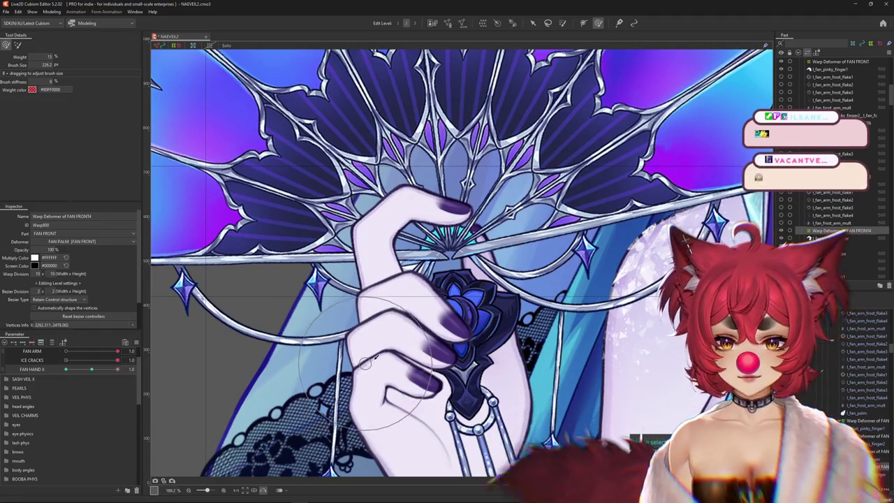
{"action": "left_click_drag", "start_coordinate": [92, 369], "coordinate": [127, 372]}
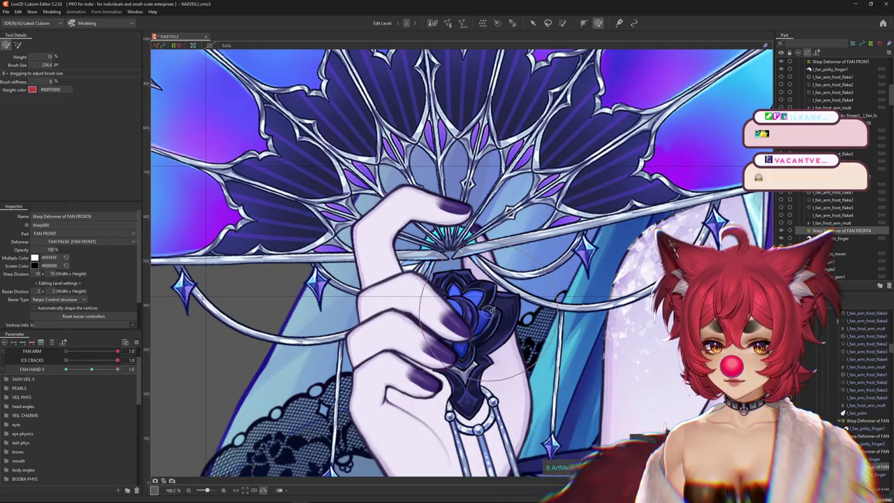
{"action": "left_click_drag", "start_coordinate": [426, 360], "coordinate": [161, 373]}
{"action": "left_click_drag", "start_coordinate": [91, 369], "coordinate": [124, 368]}
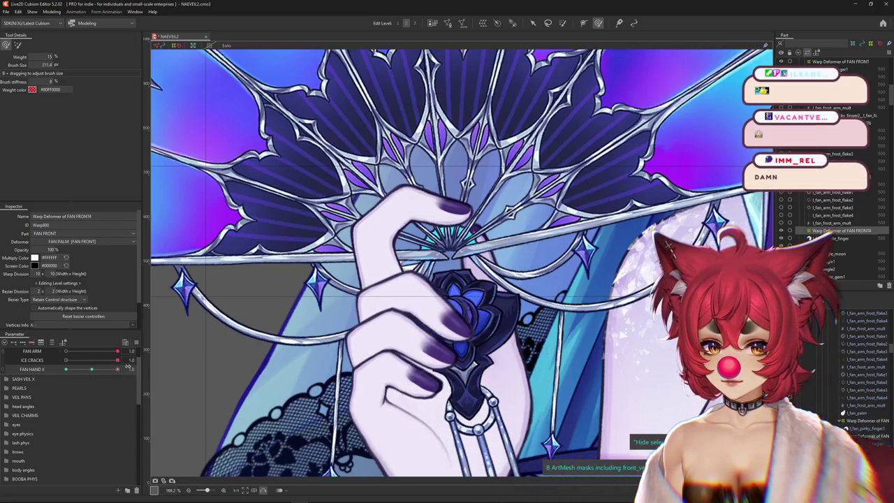
{"action": "left_click_drag", "start_coordinate": [419, 299], "coordinate": [372, 294]}
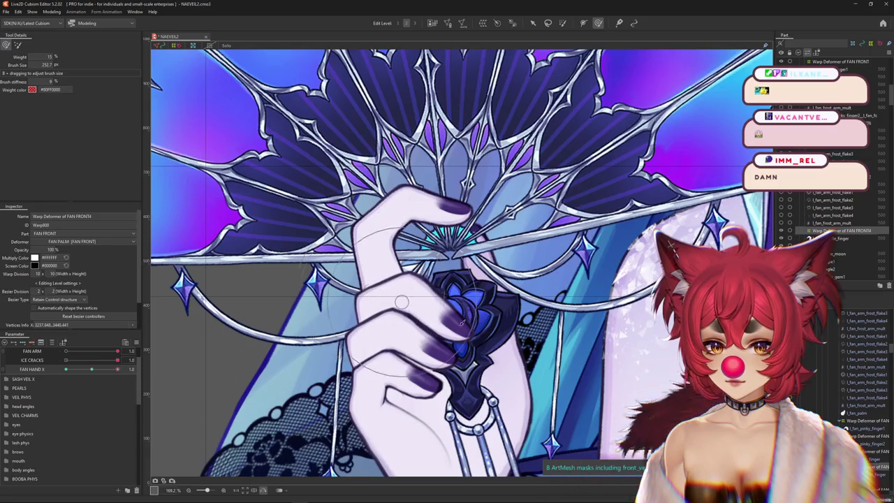
{"action": "left_click_drag", "start_coordinate": [114, 369], "coordinate": [92, 369]}
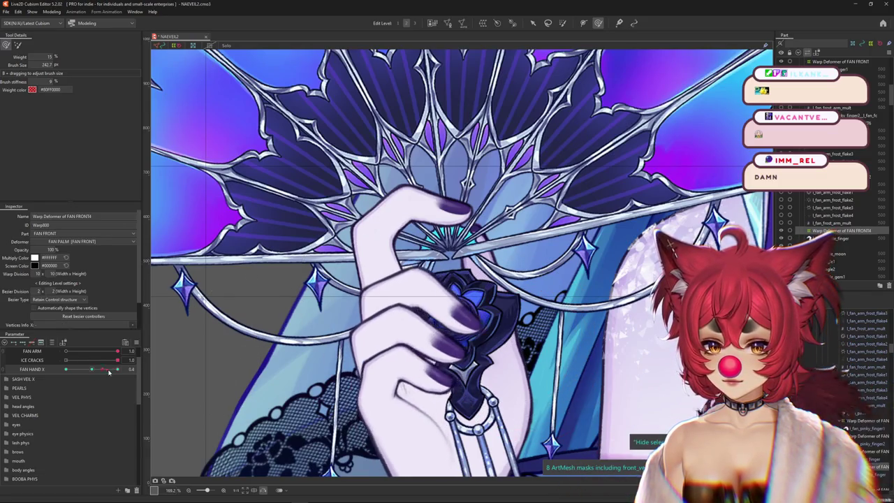
{"action": "mouse_move", "coordinate": [459, 361]}
{"action": "left_mouse_down"}
{"action": "mouse_move", "coordinate": [482, 337]}
{"action": "mouse_move", "coordinate": [574, 325]}
{"action": "left_mouse_up"}
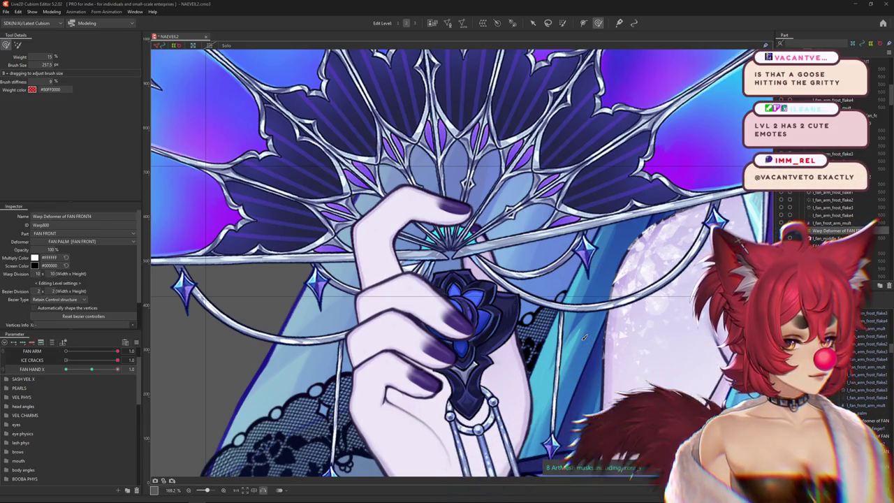
At FAN HAND X 0.0, try reshaping the FAN FRONT4 warp, undo it, and preview lower values
{"action": "left_click", "coordinate": [96, 370]}
{"action": "left_click_drag", "start_coordinate": [96, 373], "coordinate": [92, 371]}
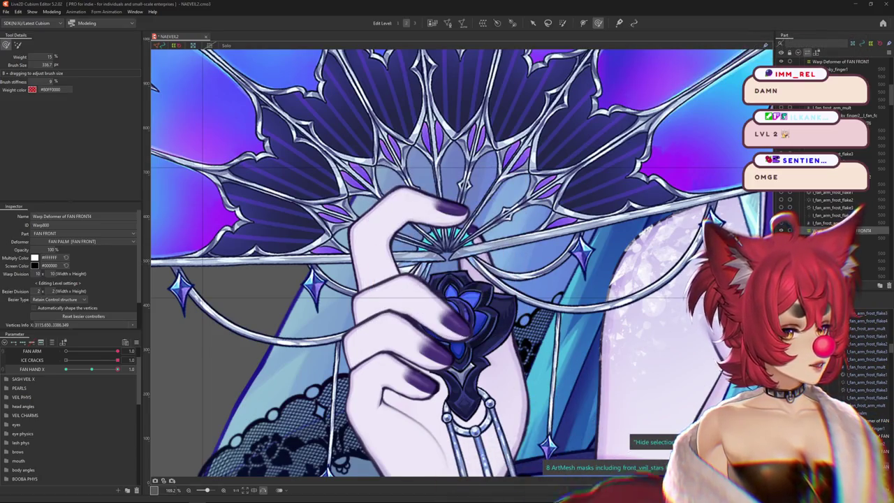
{"action": "key", "text": "ctrl+h"}
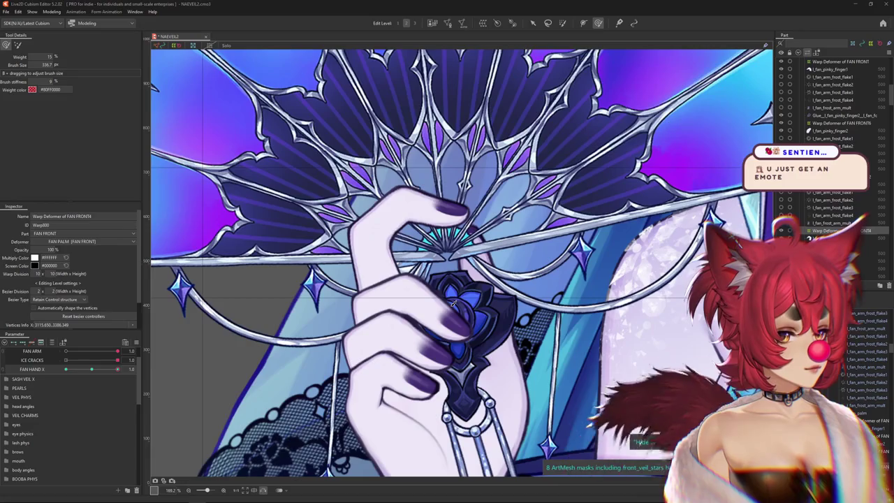
{"action": "left_click_drag", "start_coordinate": [452, 302], "coordinate": [468, 314]}
{"action": "key", "text": "ctrl+z"}
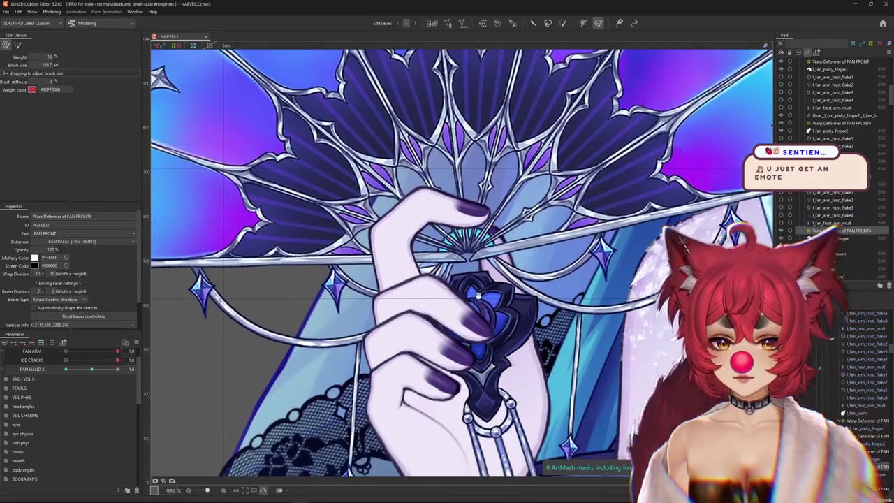
{"action": "left_click_drag", "start_coordinate": [123, 369], "coordinate": [98, 368]}
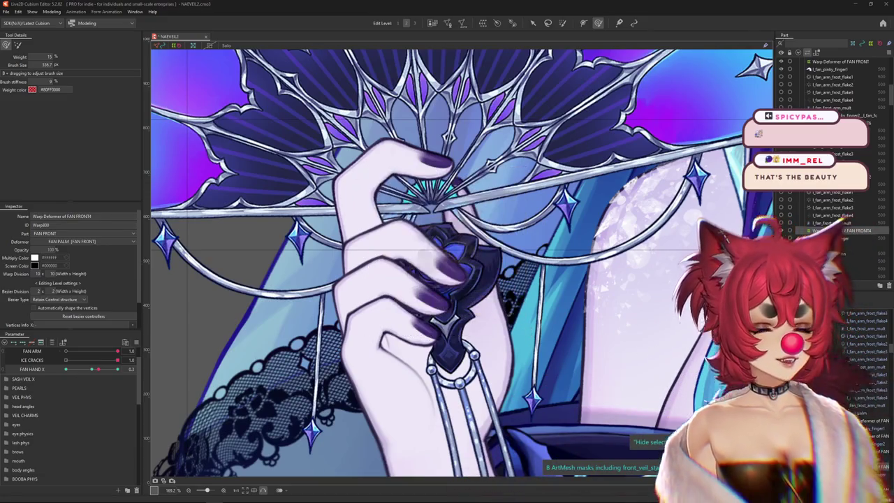
Hide the selection outlines to check the finger curl at FAN HAND X 0.3
{"action": "key", "text": "h"}
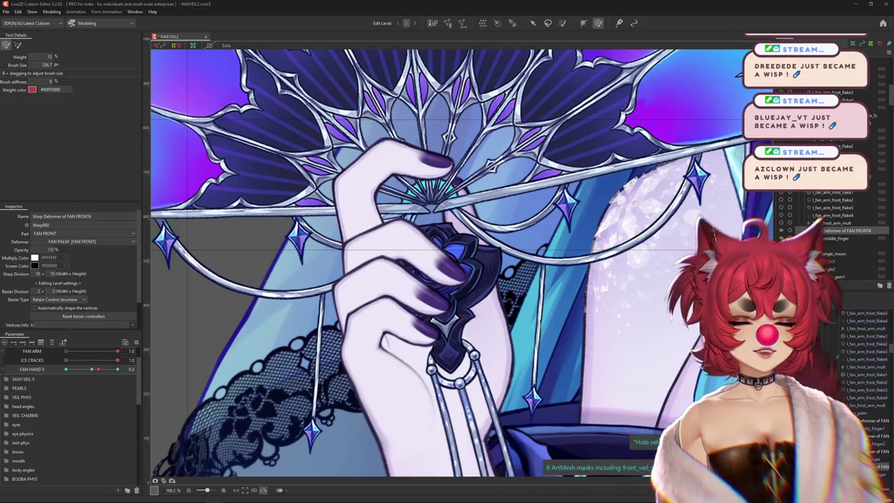